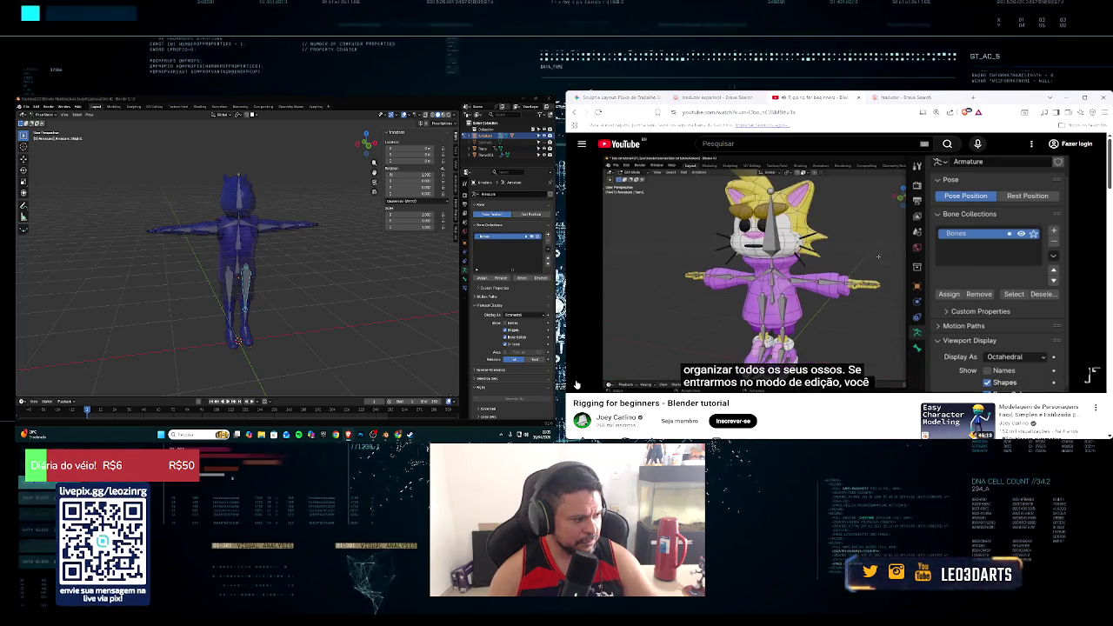
Step: Switch the armature into Edit Mode and pause the tutorial
{"action": "left_click", "coordinate": [54, 115]}
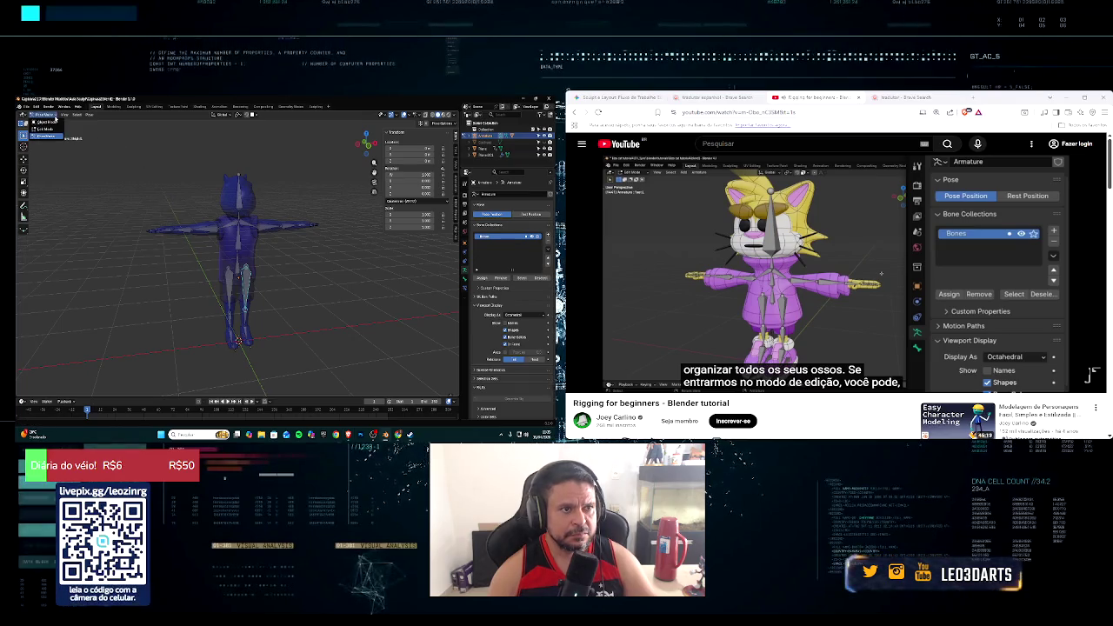
{"action": "key", "text": "Tab"}
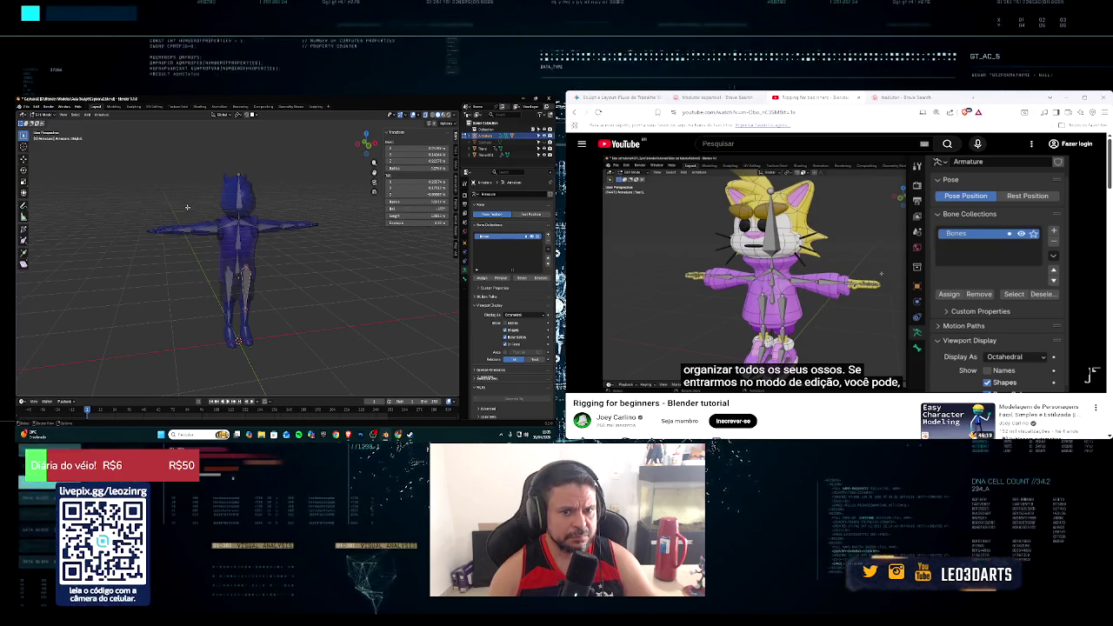
{"action": "mouse_move", "coordinate": [752, 260]}
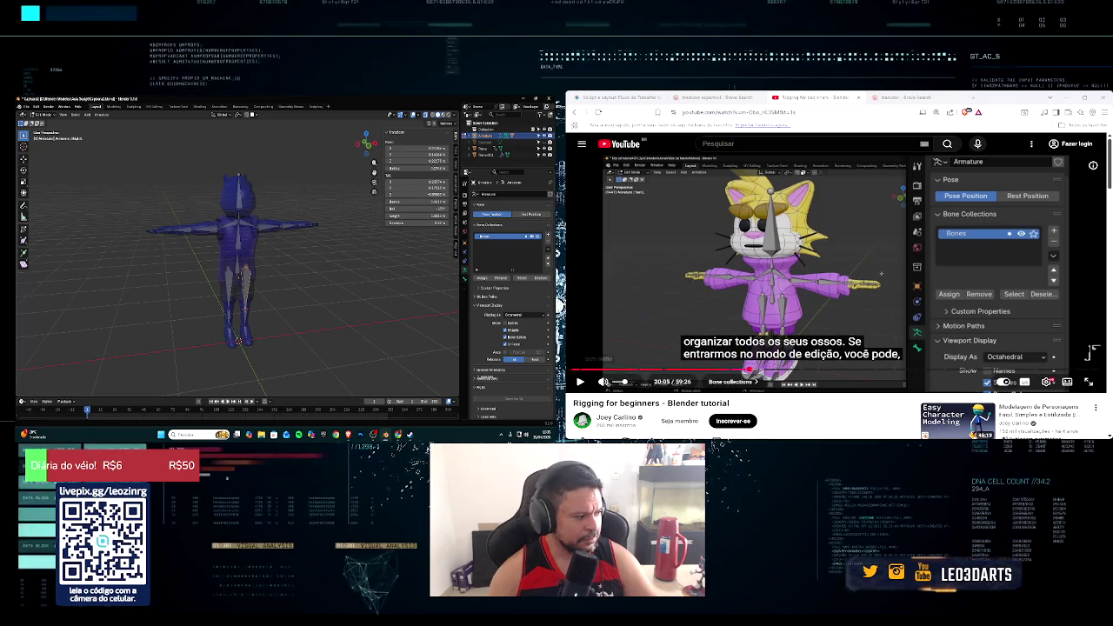
{"action": "left_click", "coordinate": [580, 382]}
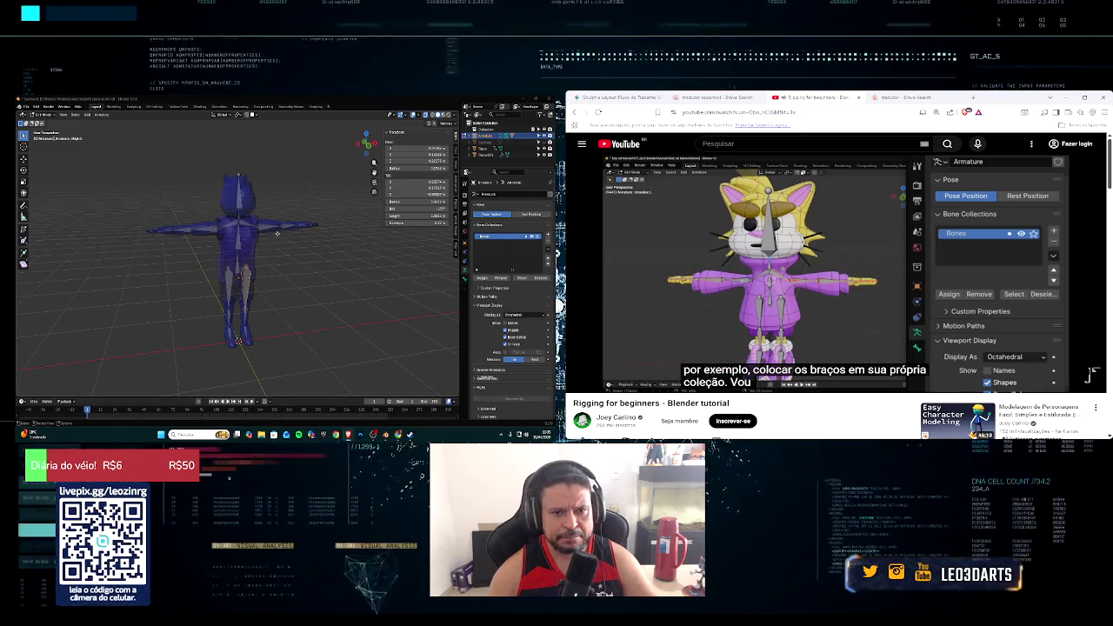
{"action": "right_click", "coordinate": [276, 233]}
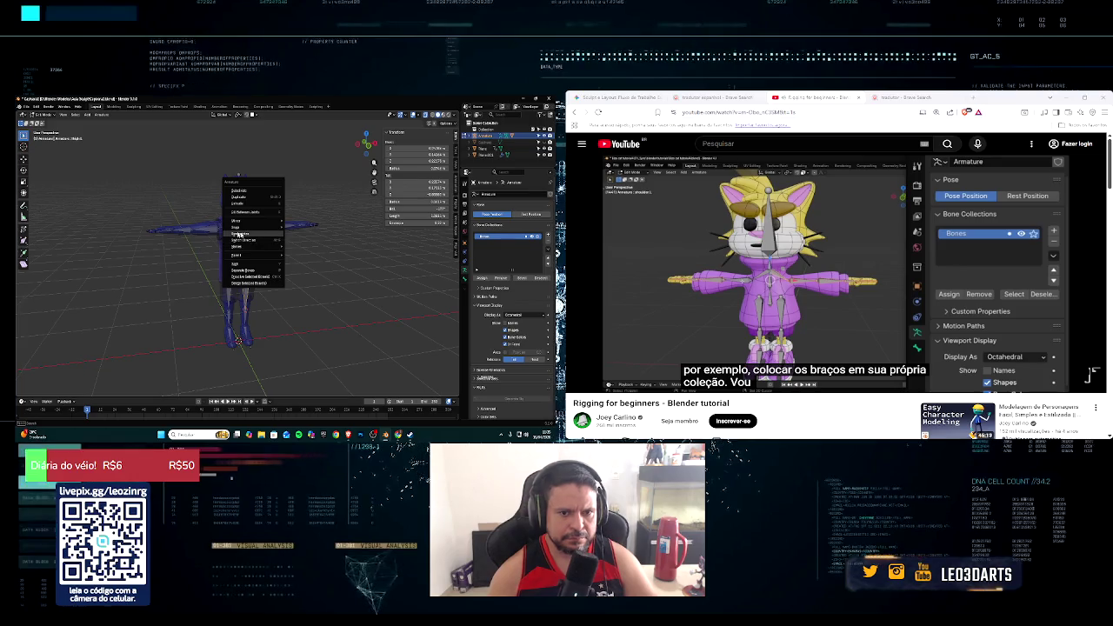
{"action": "key", "text": "Escape"}
Step: In front view, box-select the bone chains of both arms
{"action": "middle_click_drag", "start_coordinate": [200, 249], "coordinate": [194, 251]}
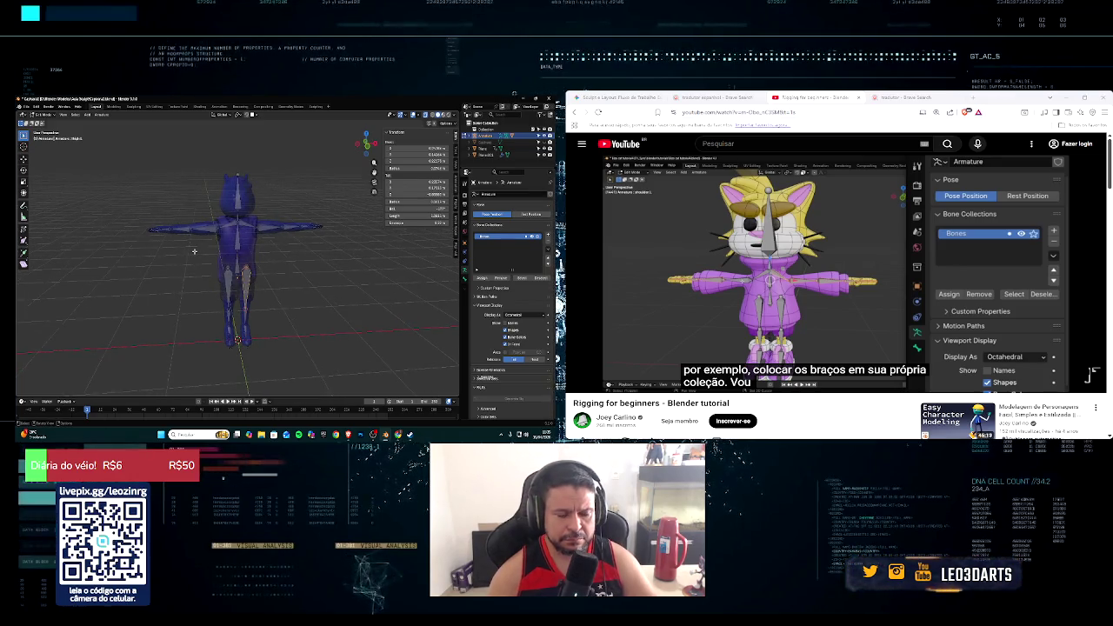
{"action": "key", "text": "KP_1"}
{"action": "scroll", "coordinate": [318, 223], "scroll_direction": "up", "scroll_amount": 3}
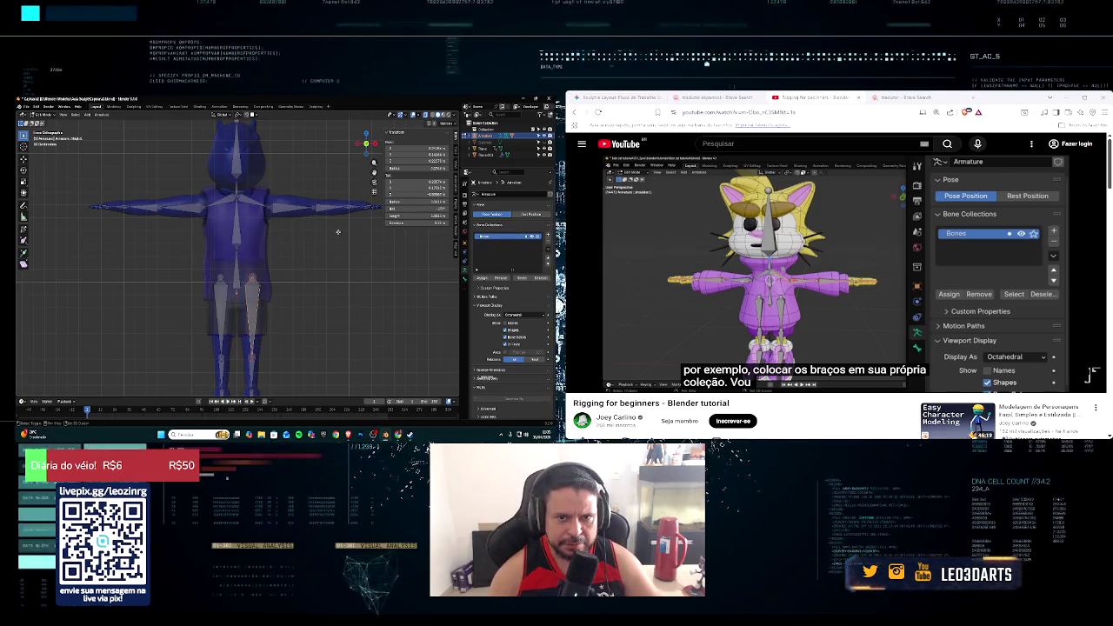
{"action": "left_click_drag", "start_coordinate": [265, 182], "coordinate": [373, 243]}
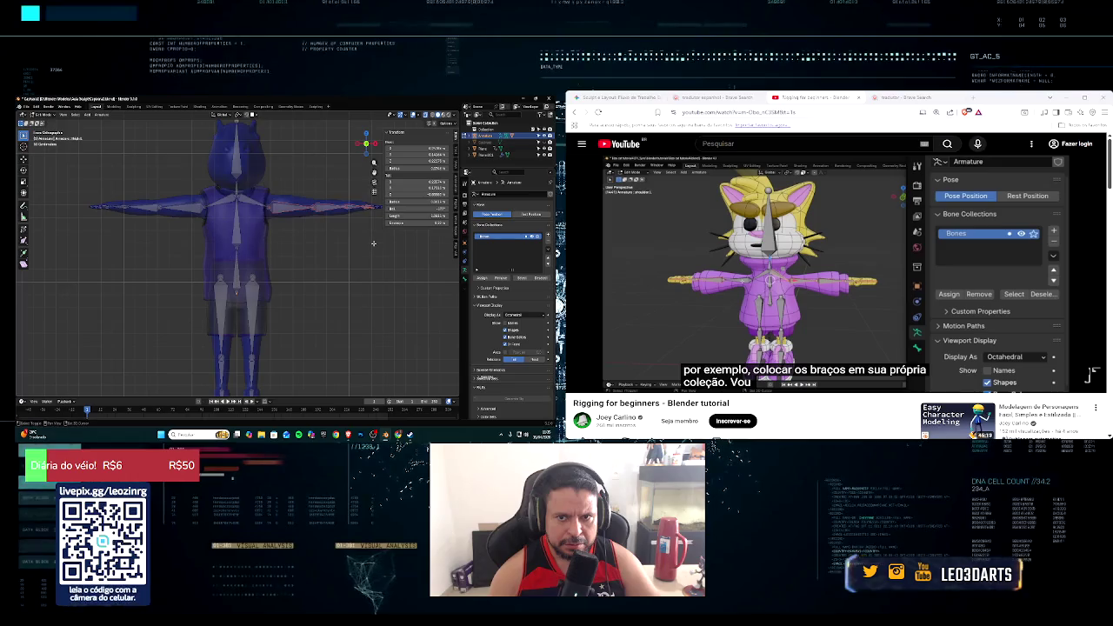
{"action": "middle_click_drag", "start_coordinate": [372, 241], "coordinate": [348, 222]}
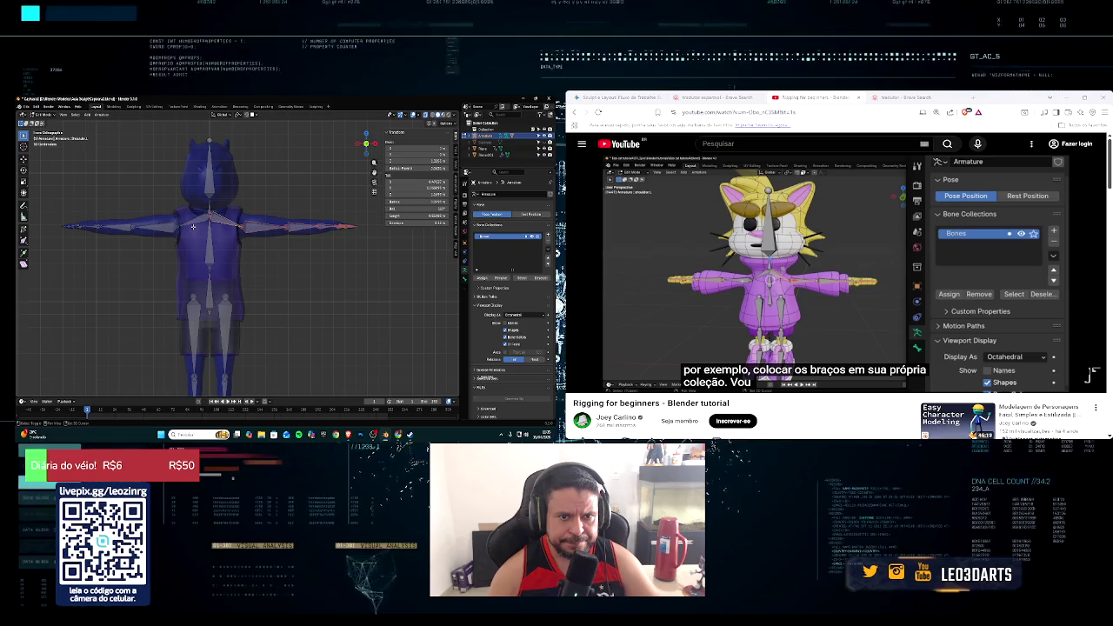
{"action": "left_click_drag", "start_coordinate": [48, 206], "coordinate": [182, 271]}
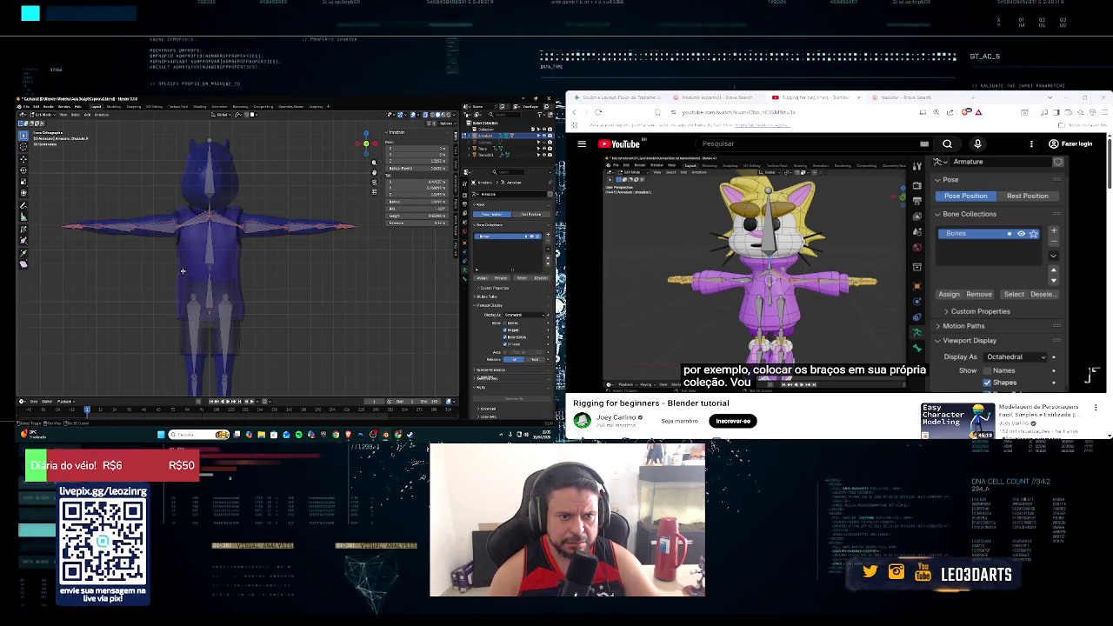
Step: Add a new bone collection named 'Braços' for the arms
{"action": "left_click", "coordinate": [548, 236]}
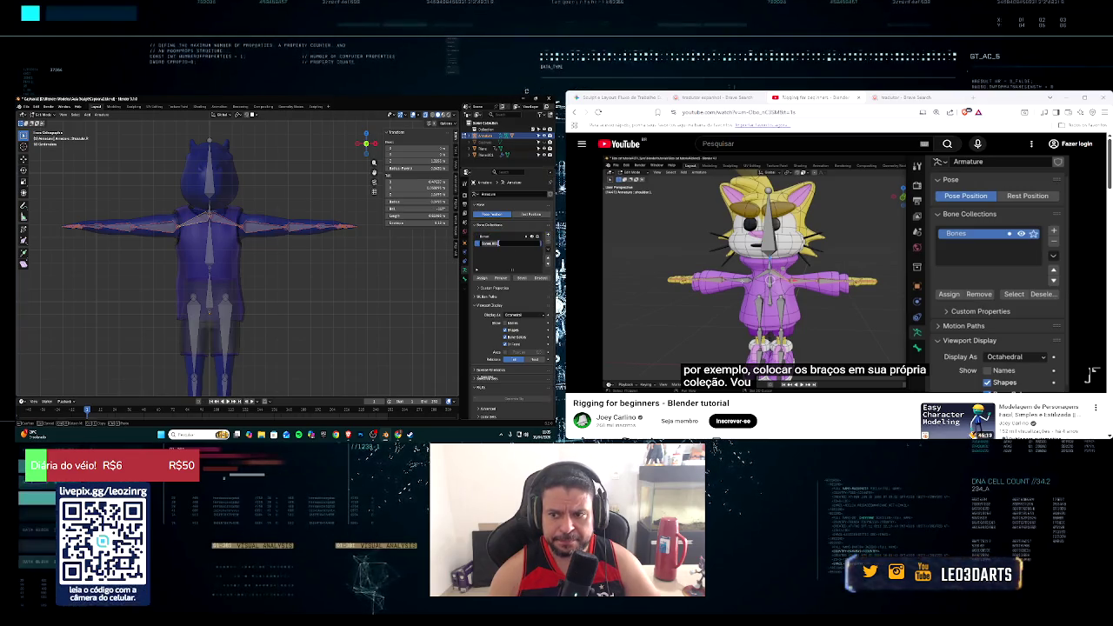
{"action": "key", "text": "BackSpace"}
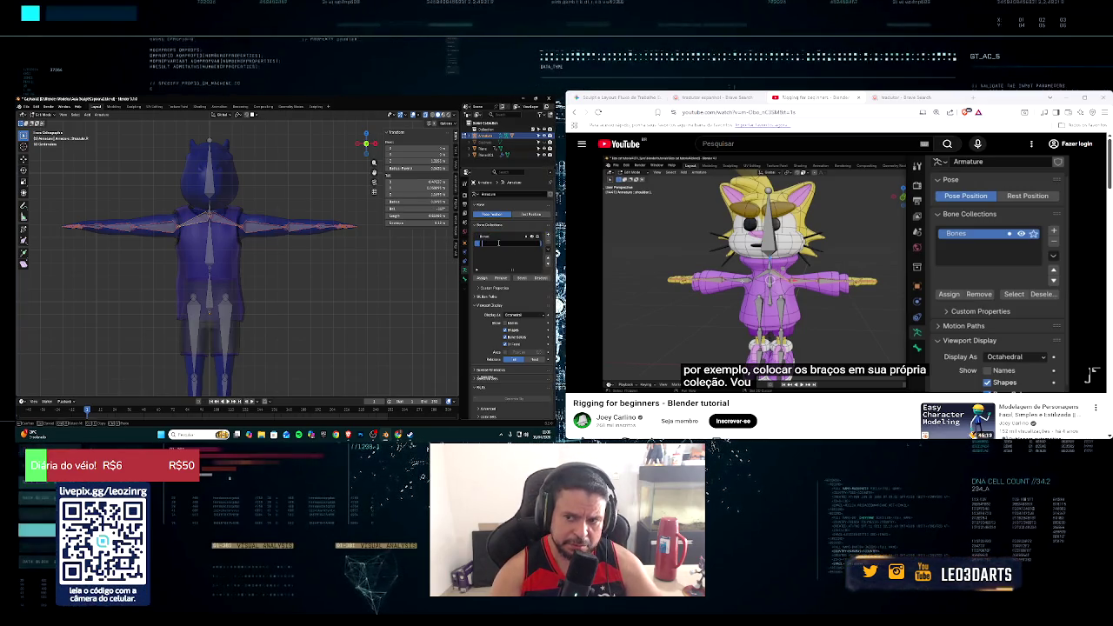
{"action": "type", "text": "Braços"}
{"action": "key", "text": "Return"}
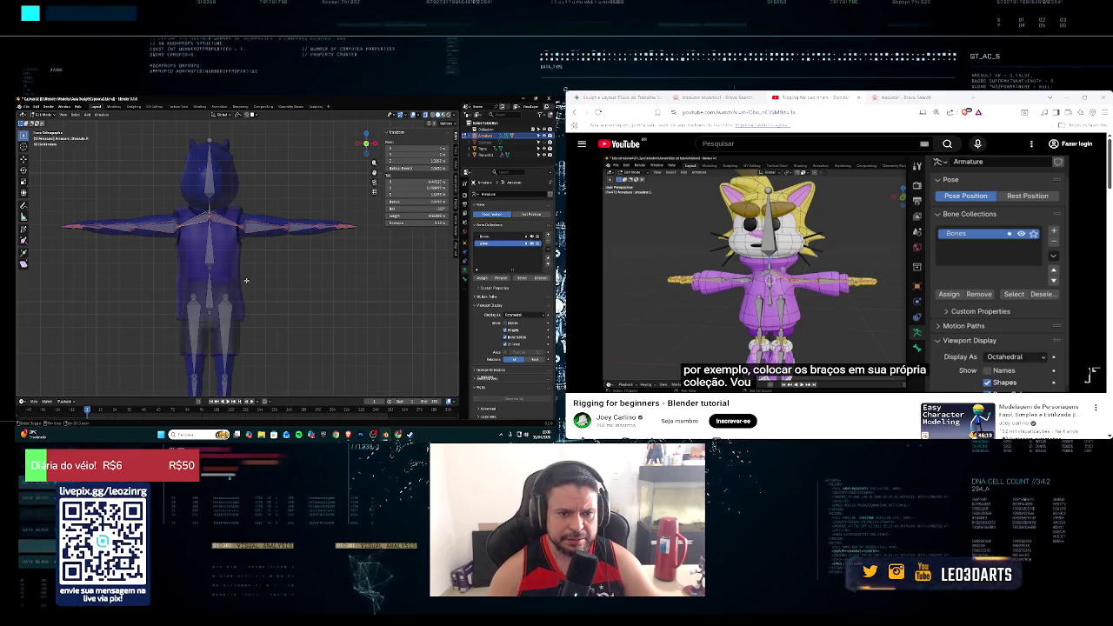
Step: Box-select the bone chains of both legs
{"action": "middle_click_drag", "start_coordinate": [246, 279], "coordinate": [287, 240], "text": "shift"}
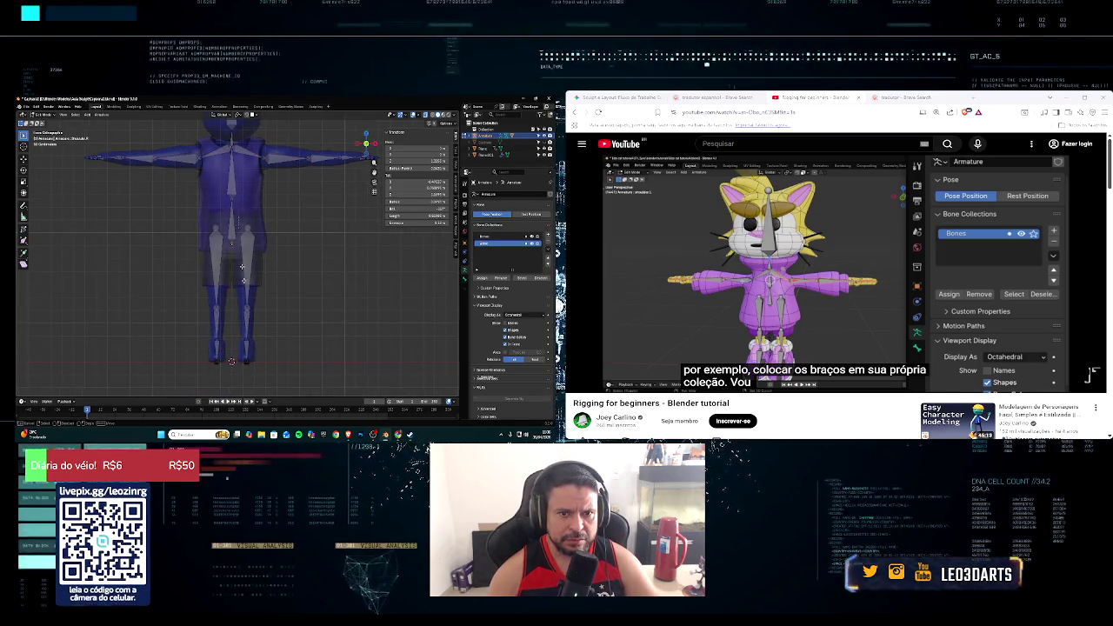
{"action": "left_click_drag", "start_coordinate": [238, 217], "coordinate": [263, 383]}
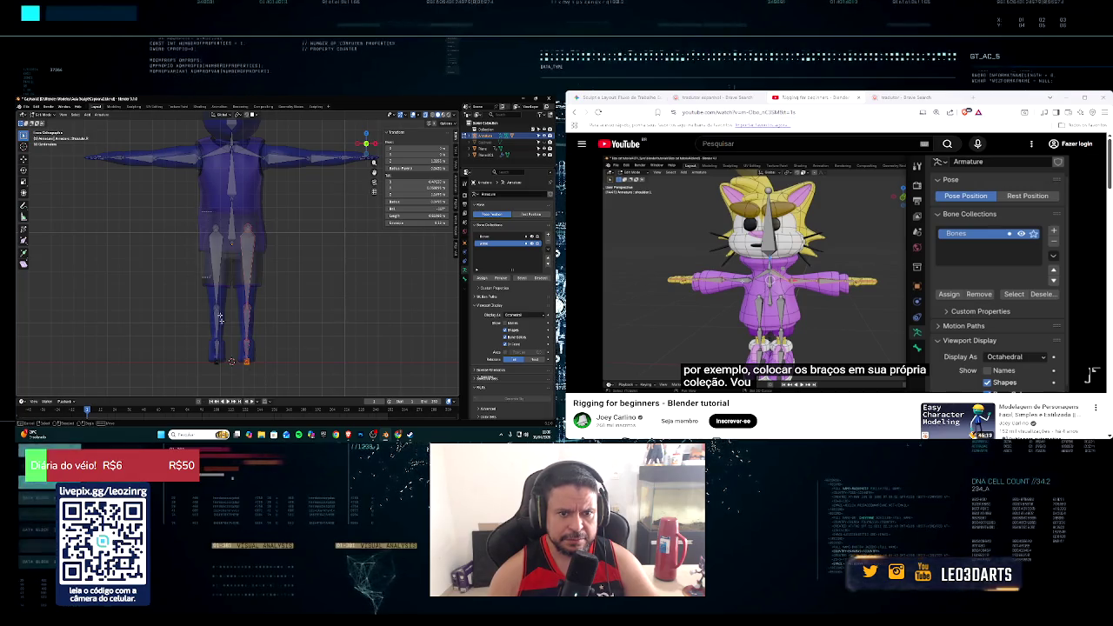
{"action": "left_click_drag", "start_coordinate": [220, 319], "coordinate": [225, 372]}
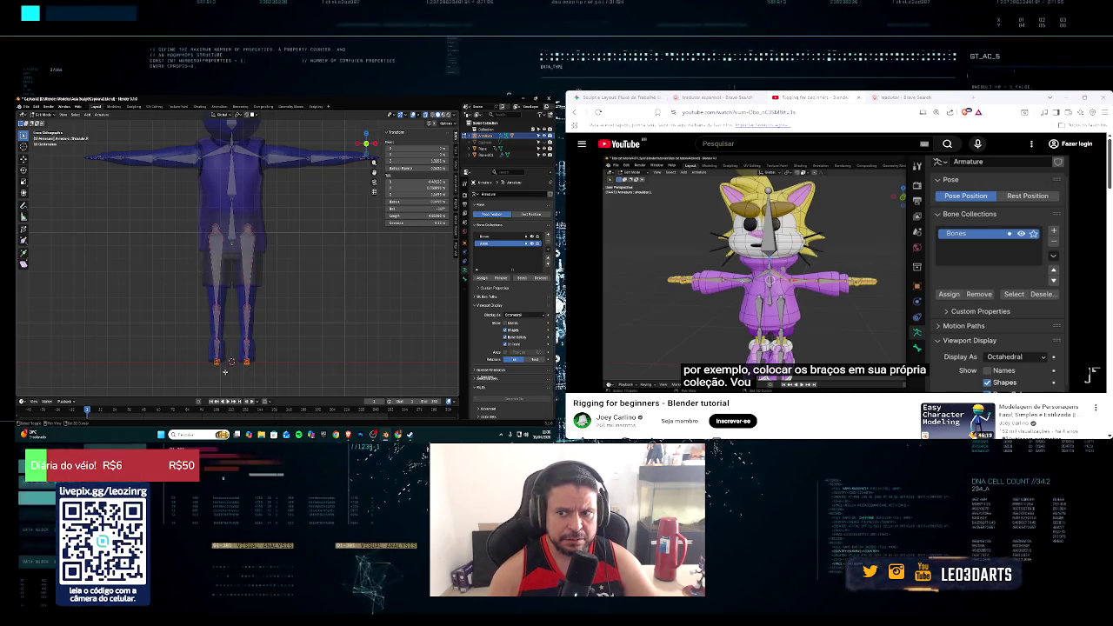
{"action": "left_click", "coordinate": [345, 304]}
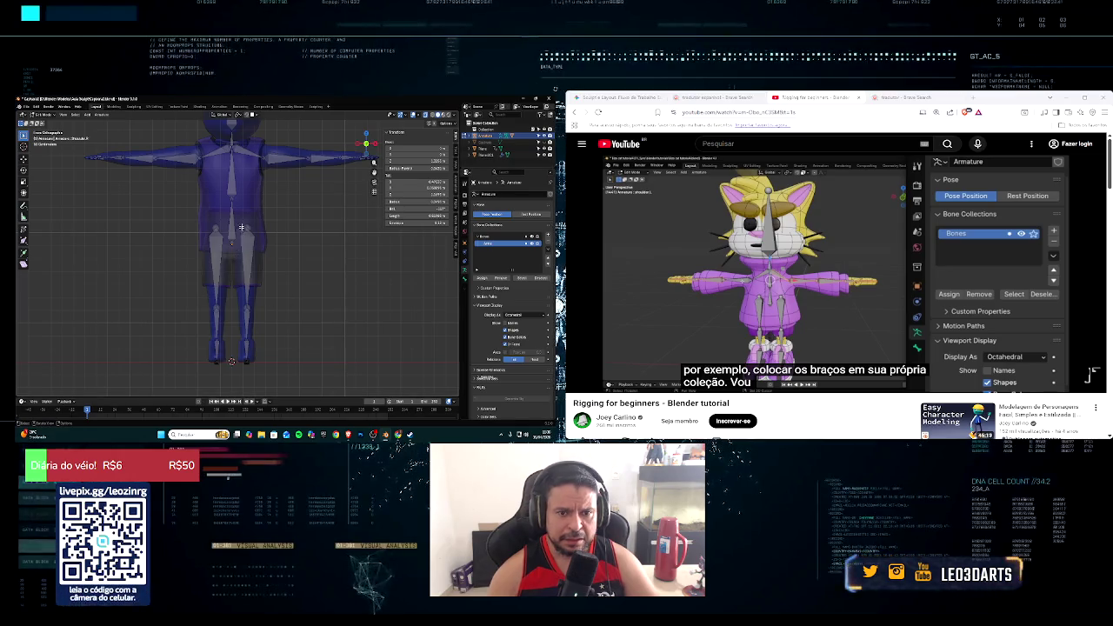
{"action": "left_click_drag", "start_coordinate": [240, 217], "coordinate": [267, 383]}
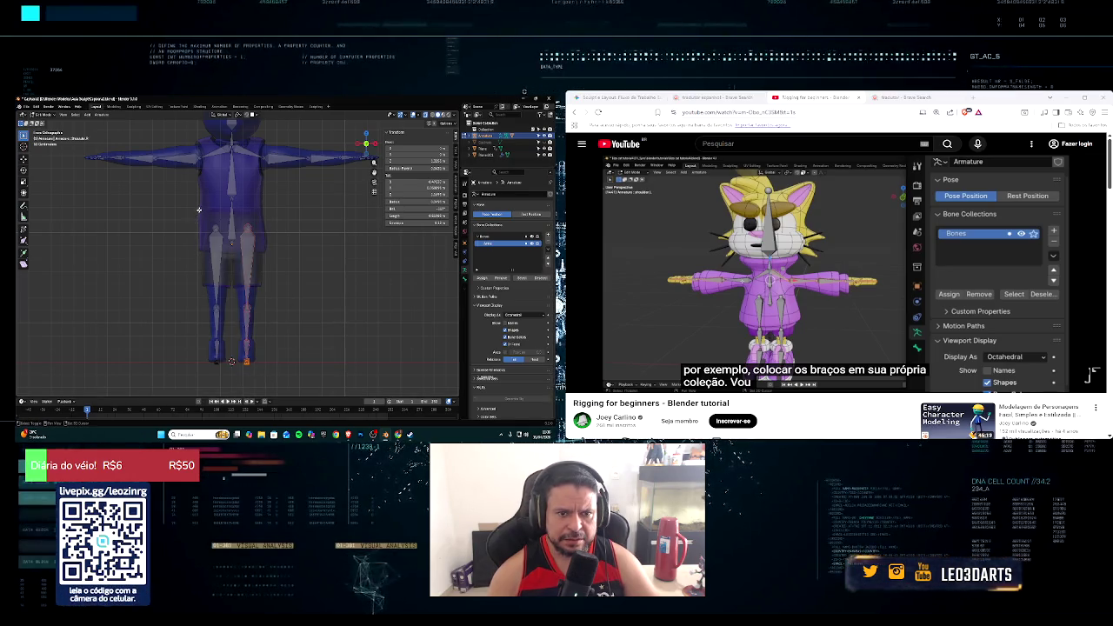
{"action": "left_click_drag", "start_coordinate": [221, 353], "coordinate": [221, 353], "text": "shift"}
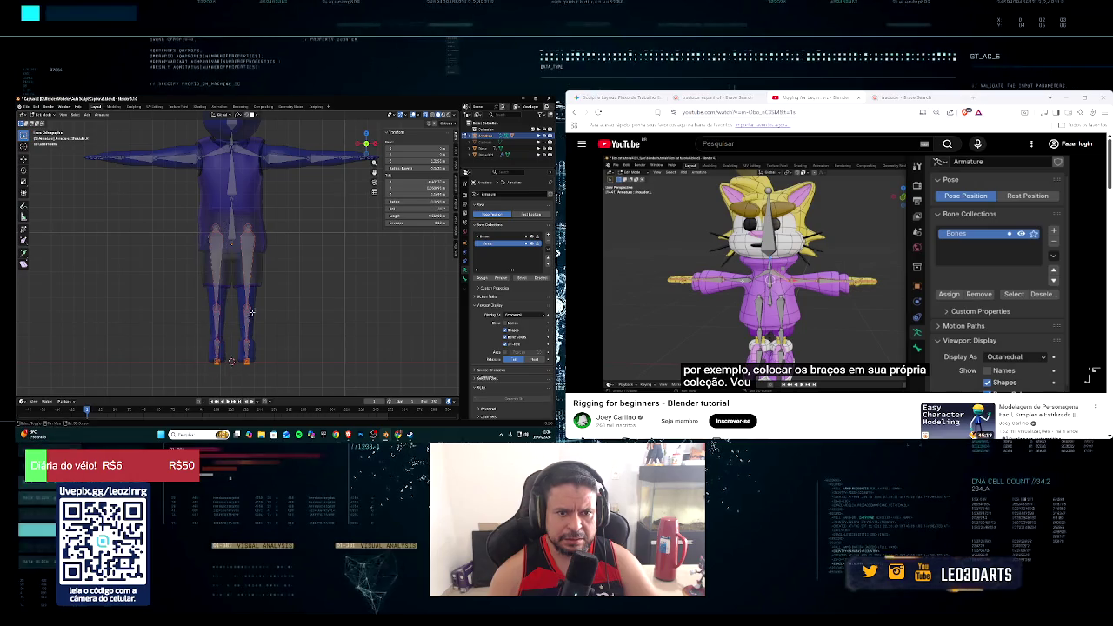
{"action": "scroll", "coordinate": [321, 277], "scroll_direction": "down", "scroll_amount": 1}
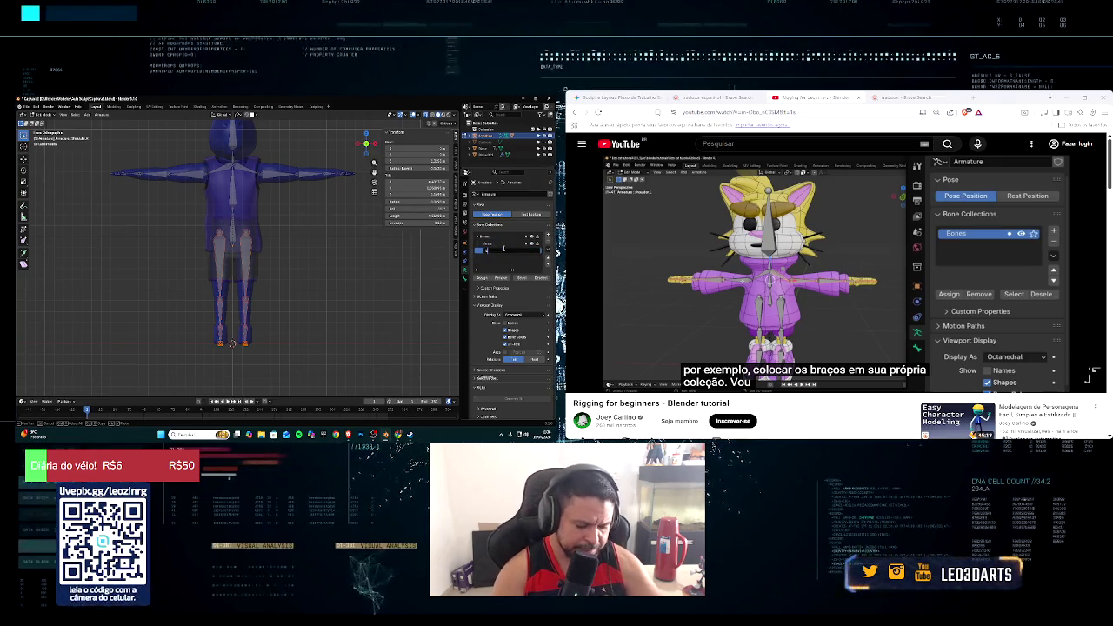
Step: Name the third bone collection 'Legs'
{"action": "type", "text": "Legs"}
{"action": "key", "text": "Return"}
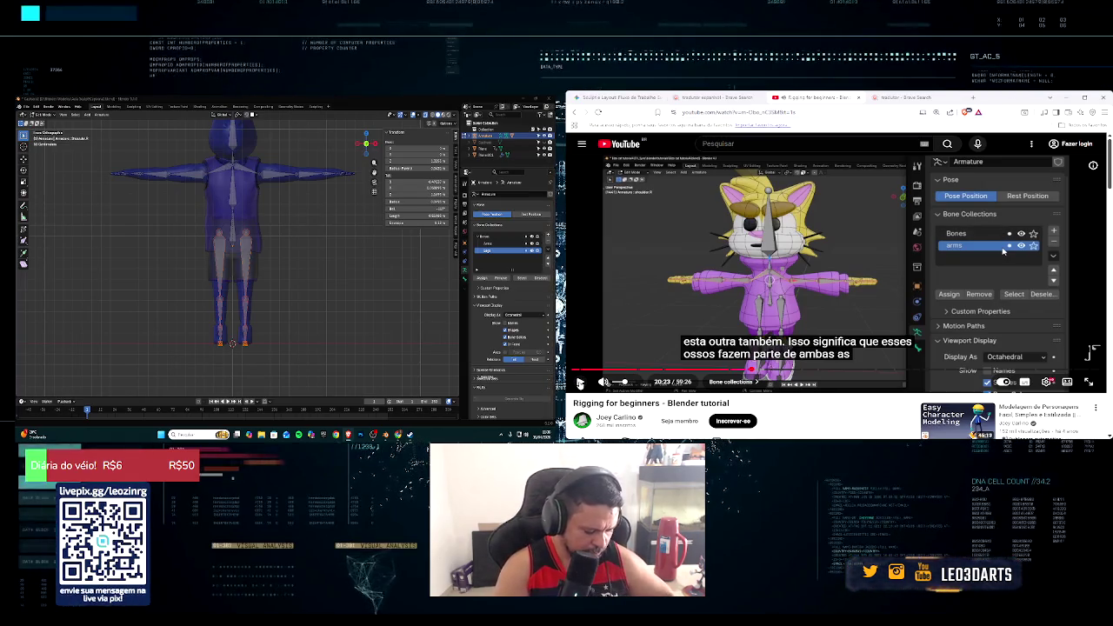
{"action": "left_click", "coordinate": [579, 384]}
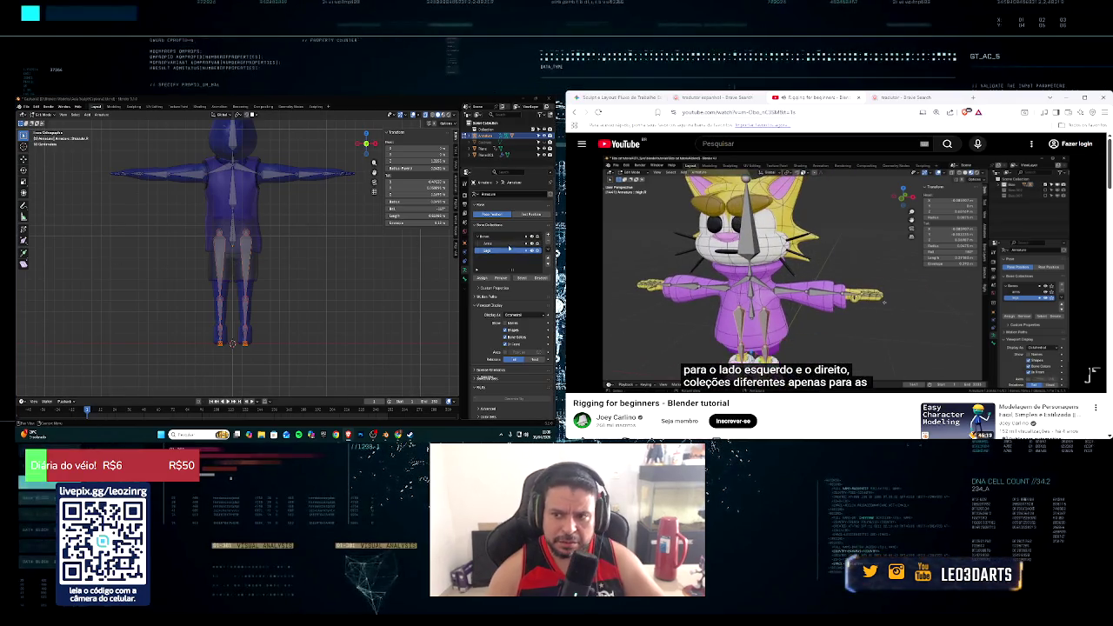
{"action": "left_click", "coordinate": [510, 244]}
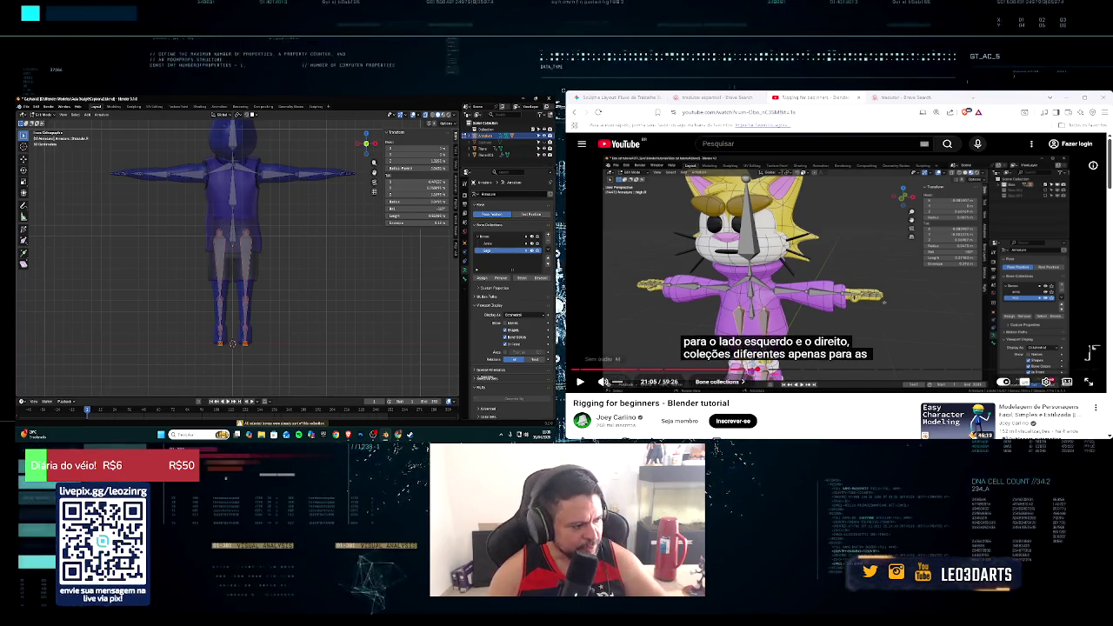
{"action": "mouse_move", "coordinate": [604, 382]}
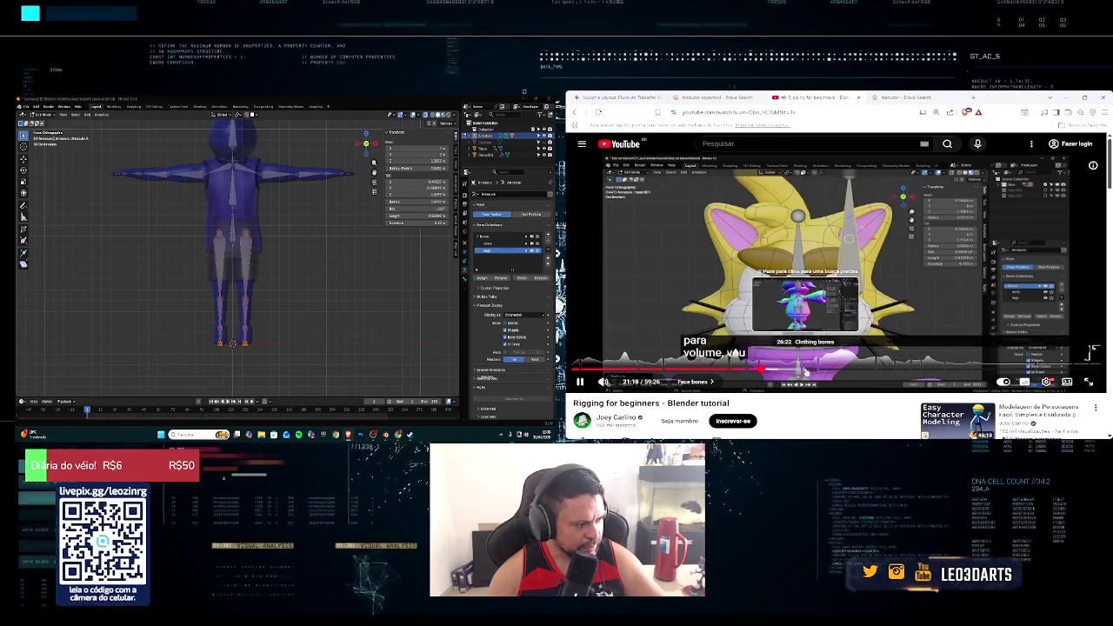
Step: Jump the tutorial to 28:01 and pause it
{"action": "left_click", "coordinate": [821, 369]}
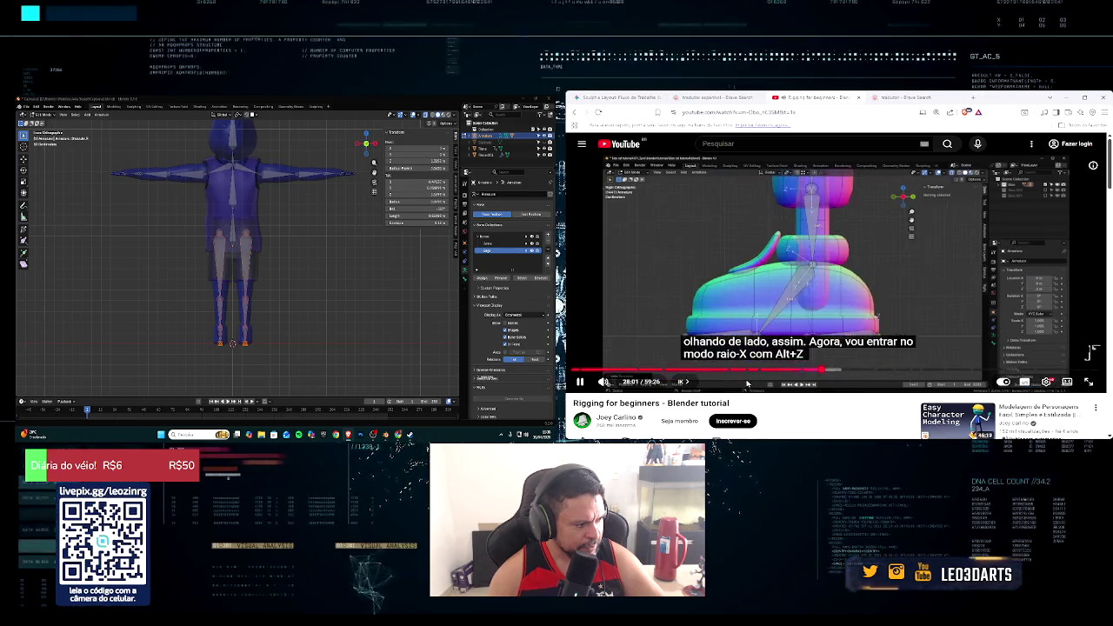
{"action": "left_click", "coordinate": [582, 381]}
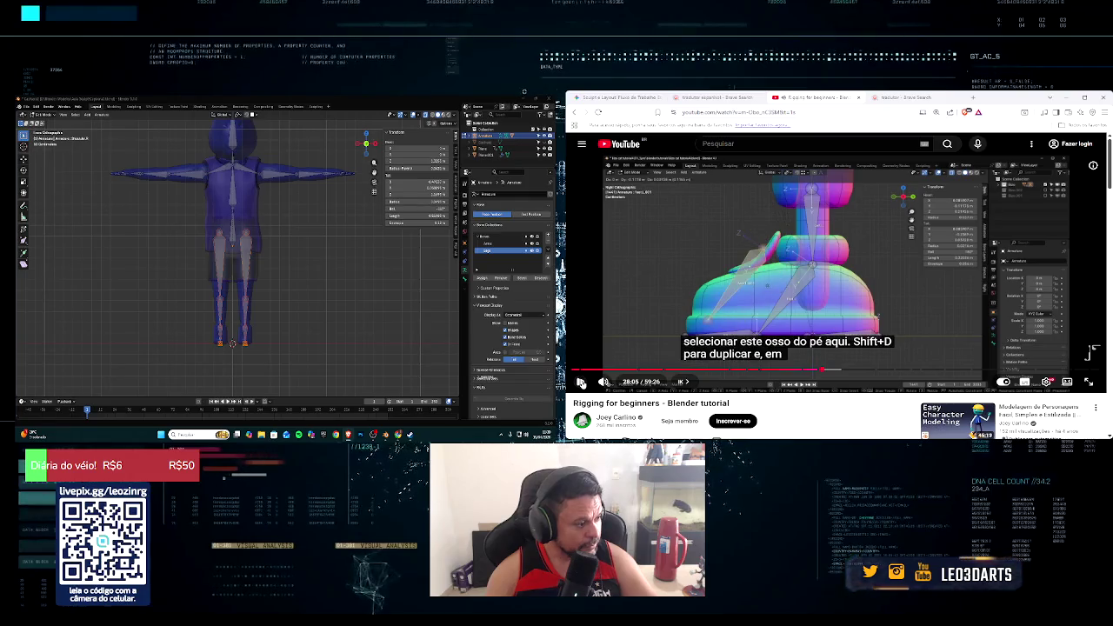
Step: Zoom onto the foot in front view and duplicate the foot bone in place
{"action": "middle_click_drag", "start_coordinate": [234, 287], "coordinate": [272, 308]}
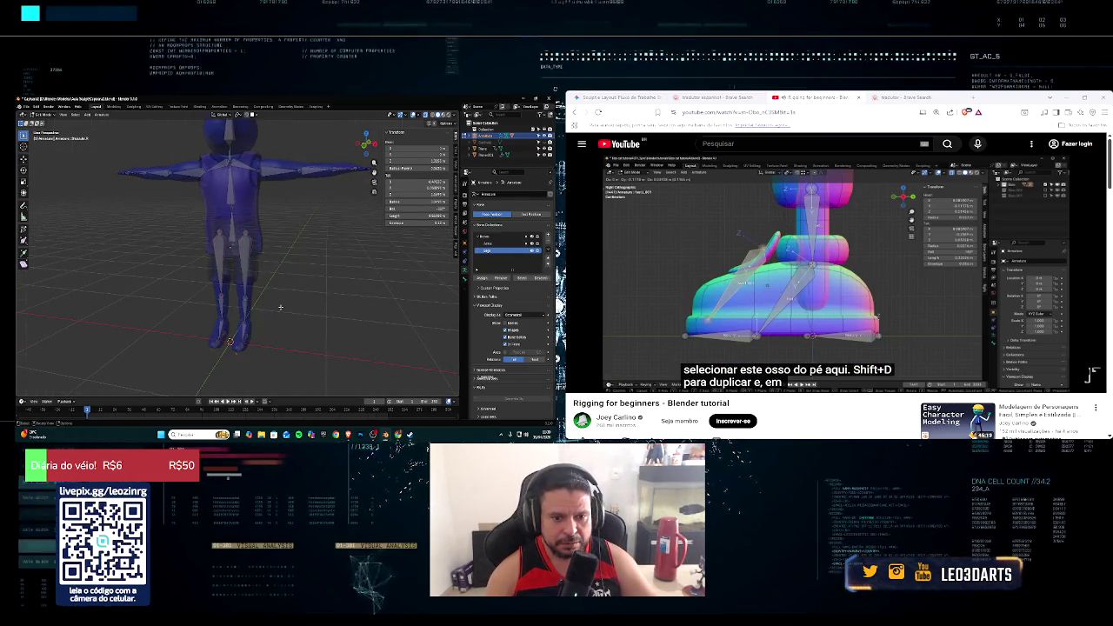
{"action": "key", "text": "KP_1"}
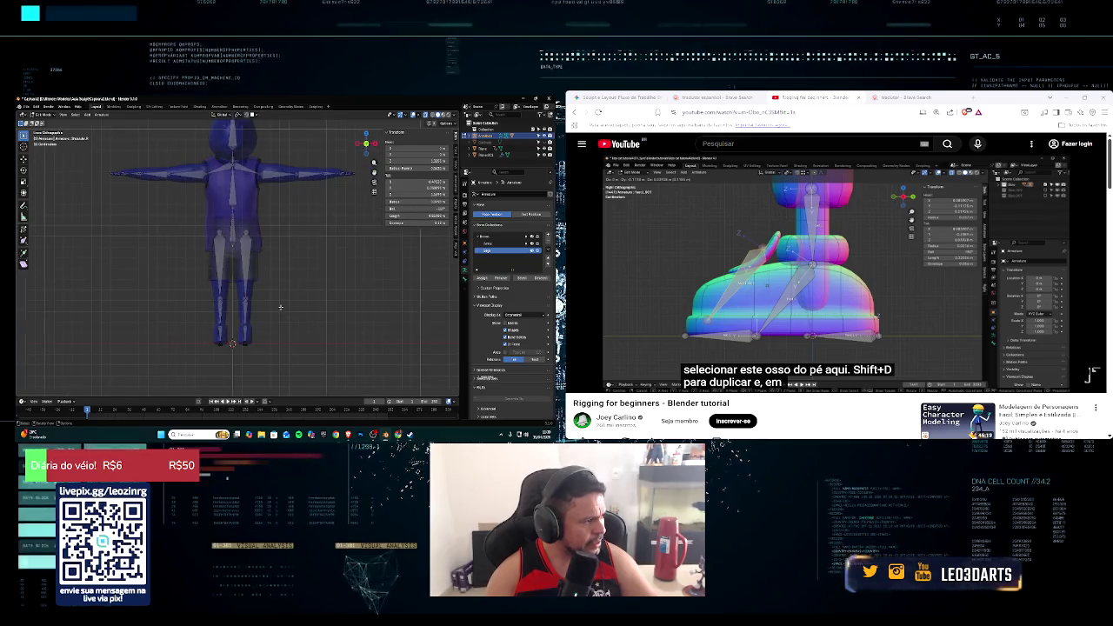
{"action": "scroll", "coordinate": [280, 306], "scroll_direction": "up", "scroll_amount": 2}
{"action": "scroll", "coordinate": [260, 307], "scroll_direction": "up", "scroll_amount": 2}
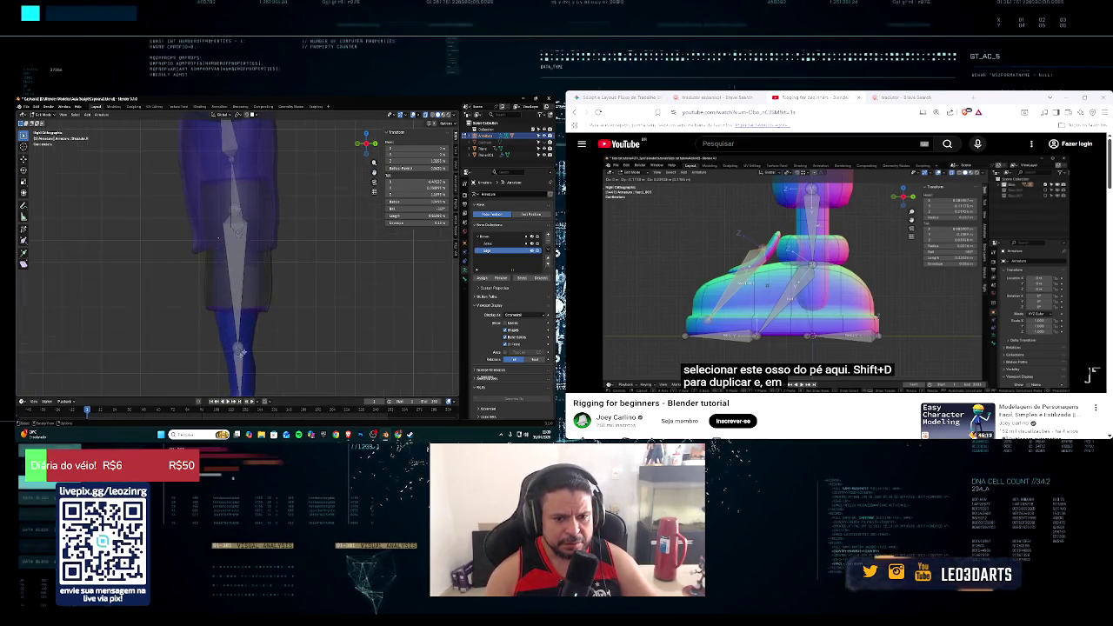
{"action": "scroll", "coordinate": [248, 307], "scroll_direction": "up", "scroll_amount": 1}
{"action": "scroll", "coordinate": [248, 307], "scroll_direction": "down", "scroll_amount": 3, "text": "shift"}
{"action": "scroll", "coordinate": [260, 321], "scroll_direction": "up", "scroll_amount": 2}
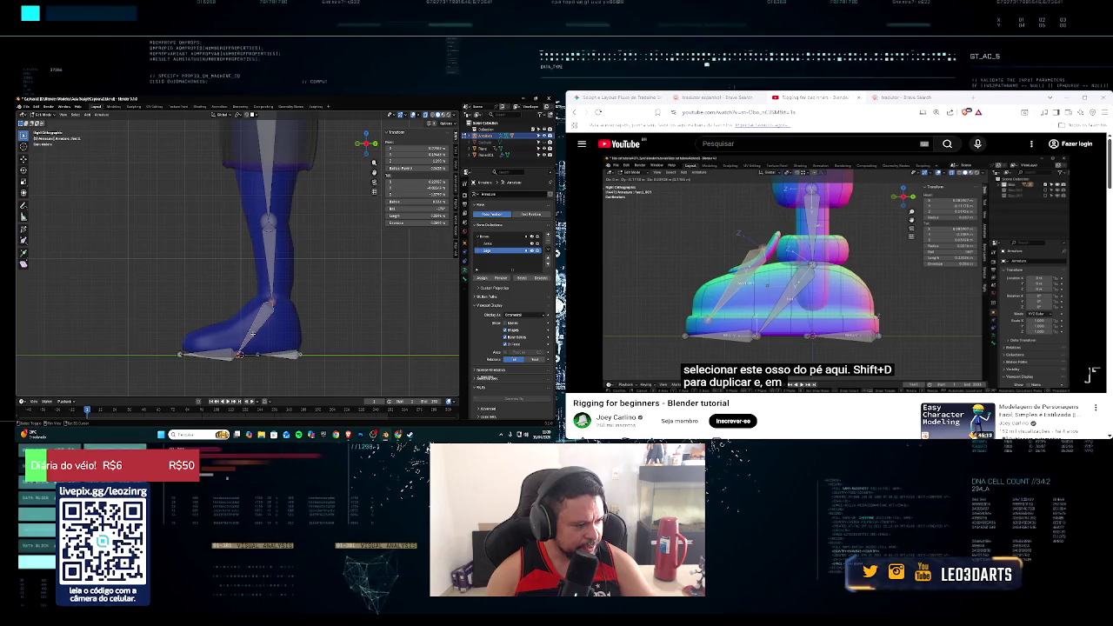
{"action": "key", "text": "shift+d"}
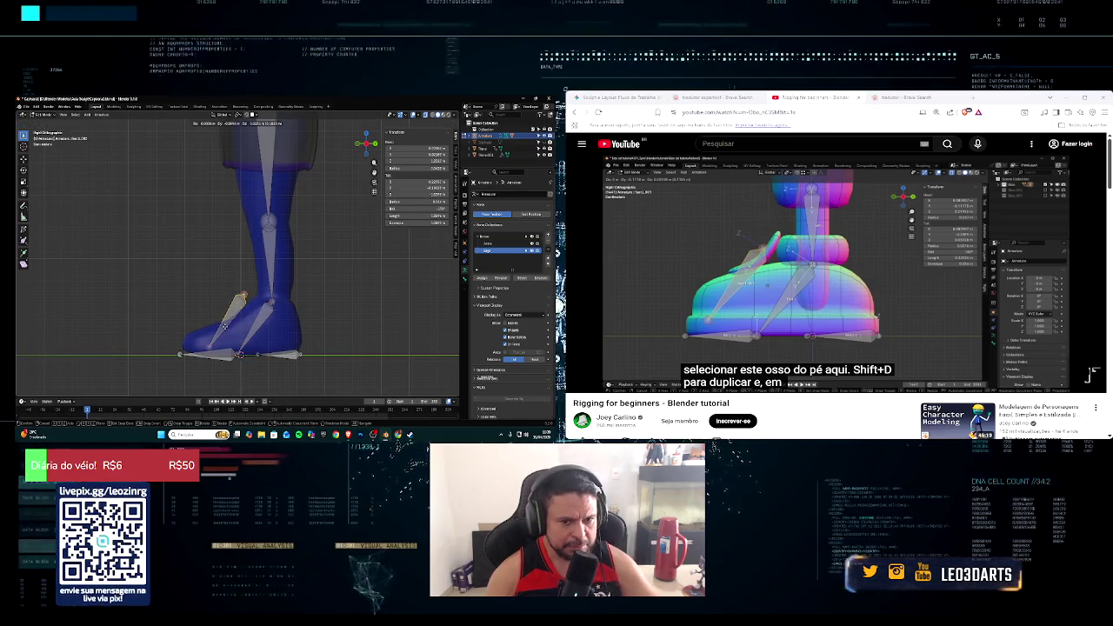
{"action": "right_click", "coordinate": [235, 323]}
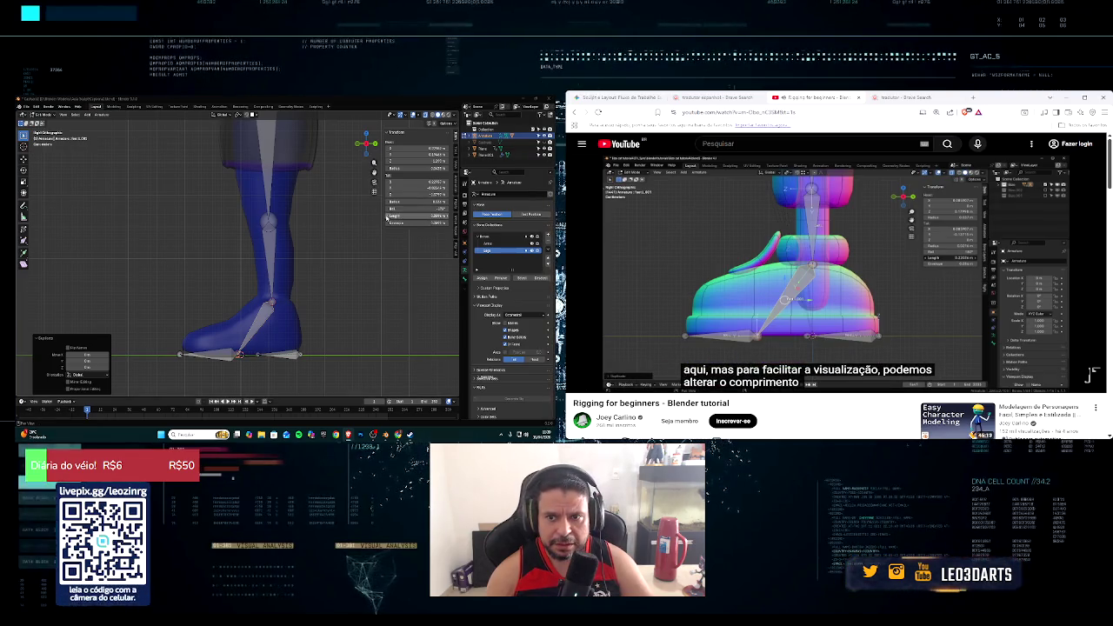
Step: Adjust the duplicated bone, enable X-ray and return to the side view
{"action": "left_click", "coordinate": [387, 217]}
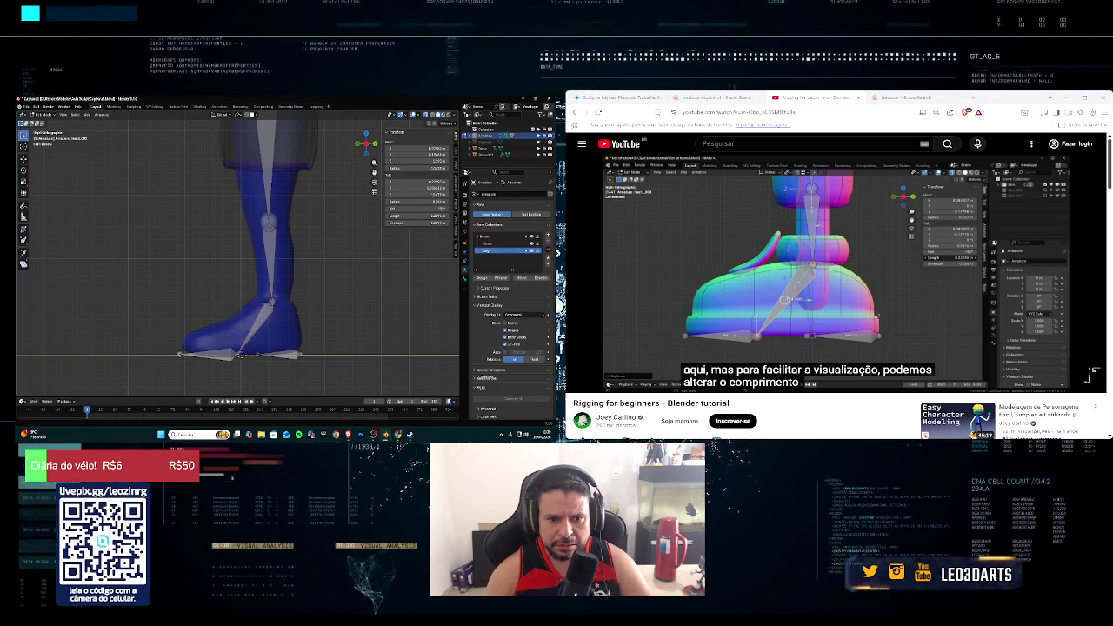
{"action": "key", "text": "space"}
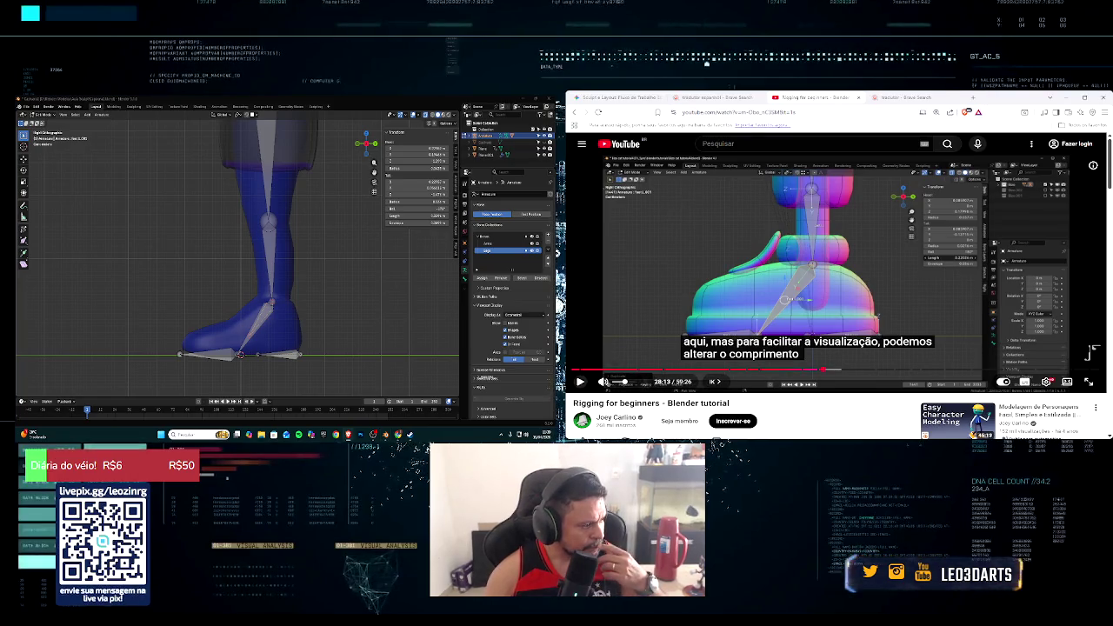
{"action": "key", "text": "space"}
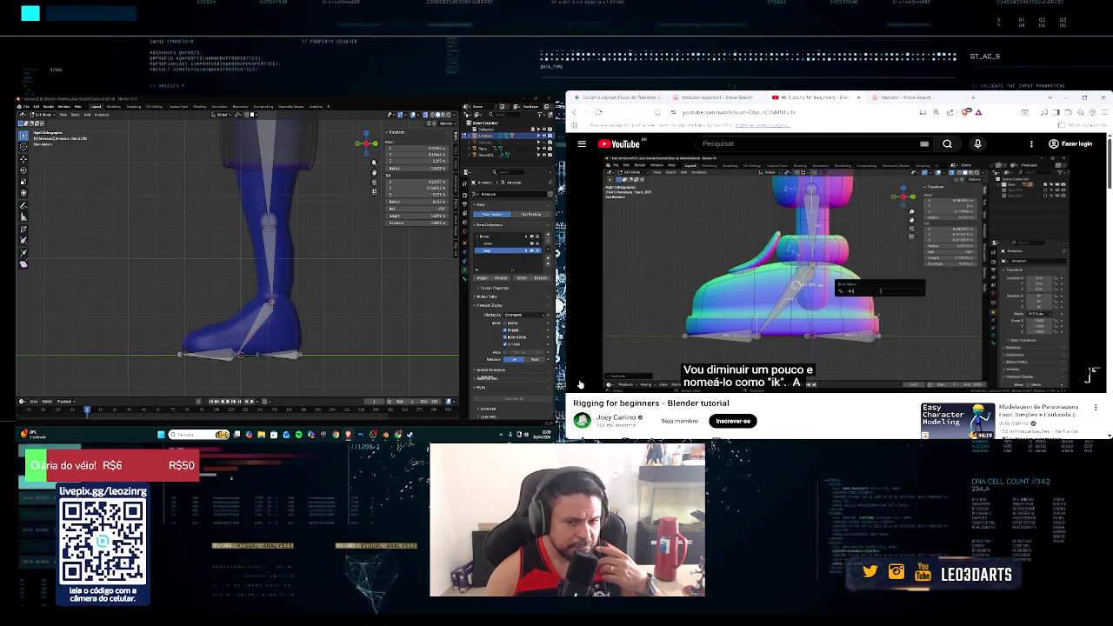
{"action": "key", "text": "alt+z"}
{"action": "middle_click_drag", "start_coordinate": [322, 252], "coordinate": [340, 247]}
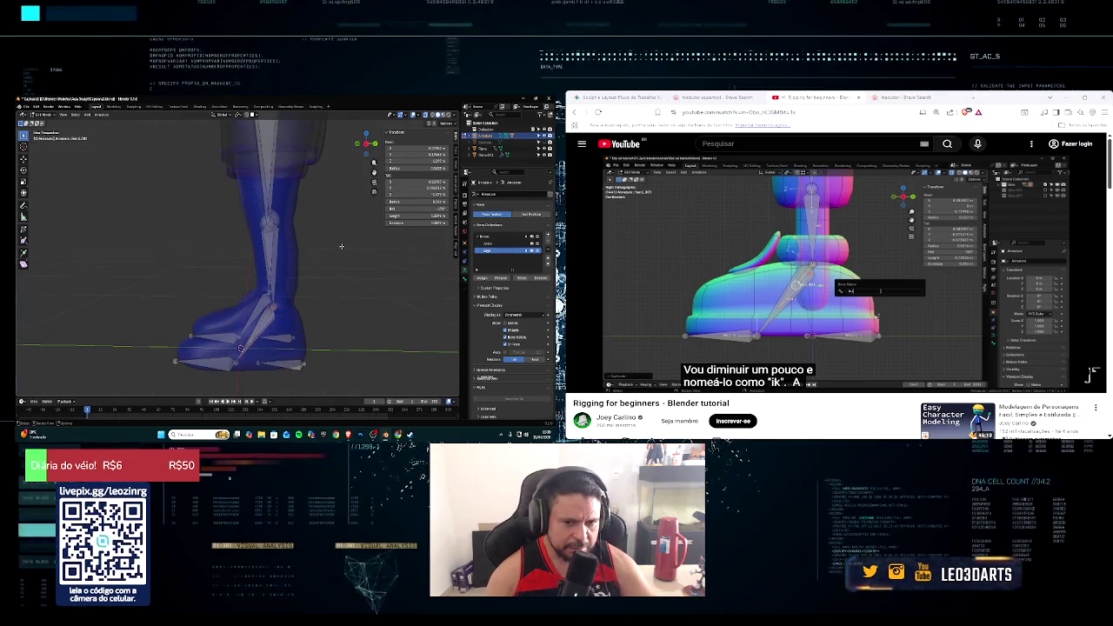
{"action": "key", "text": "KP_3"}
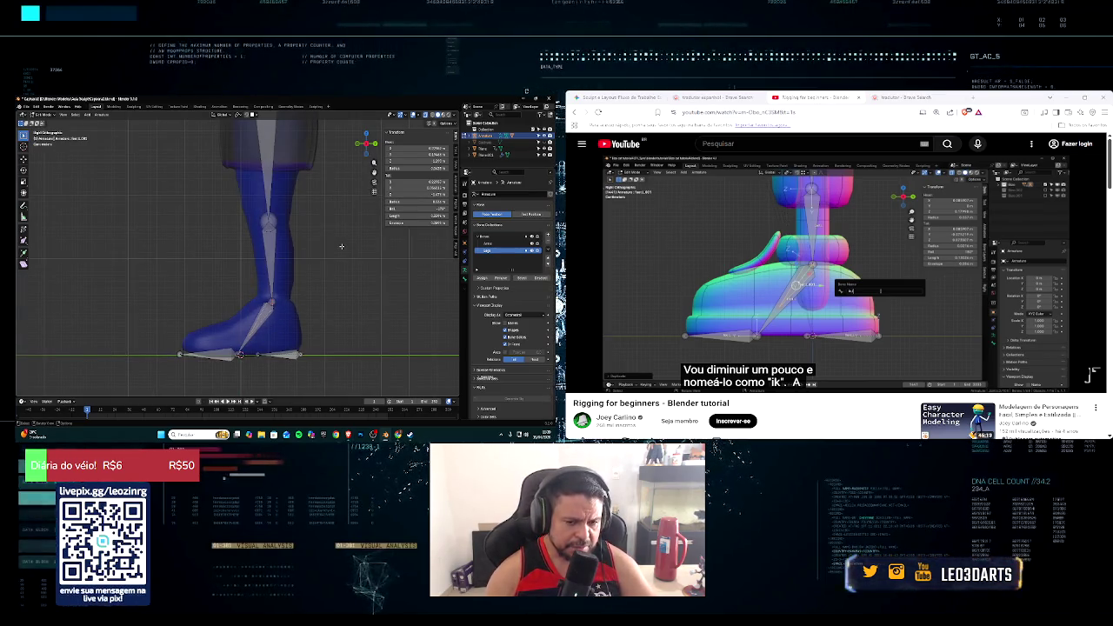
Step: Rename the duplicated heel bone with its IK name
{"action": "key", "text": "F2"}
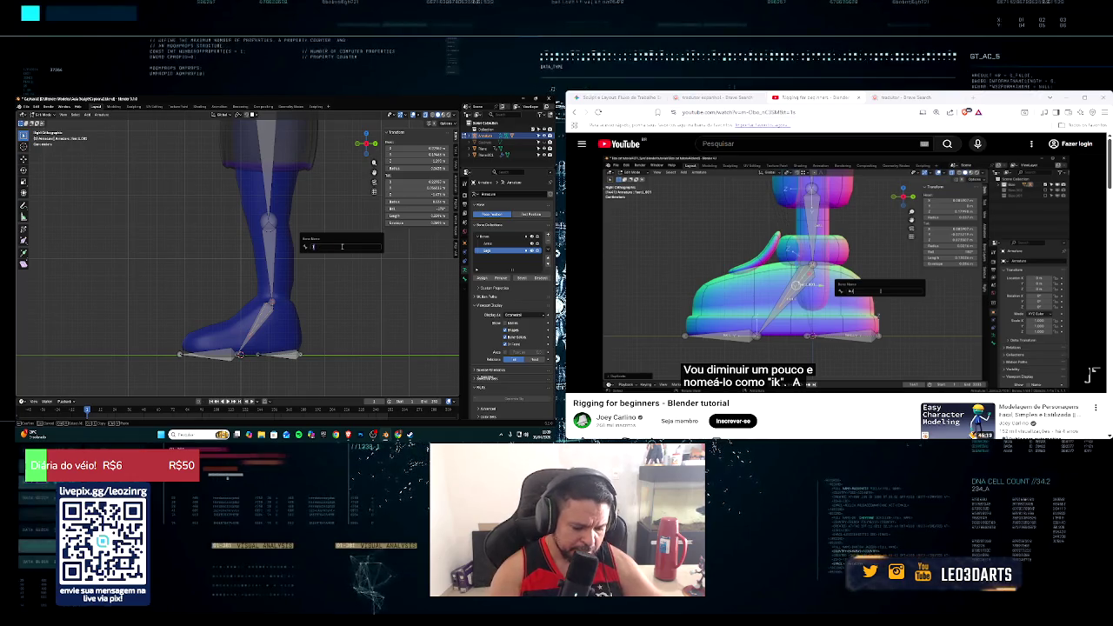
{"action": "key", "text": "BackSpace"}
{"action": "type", "text": "ik"}
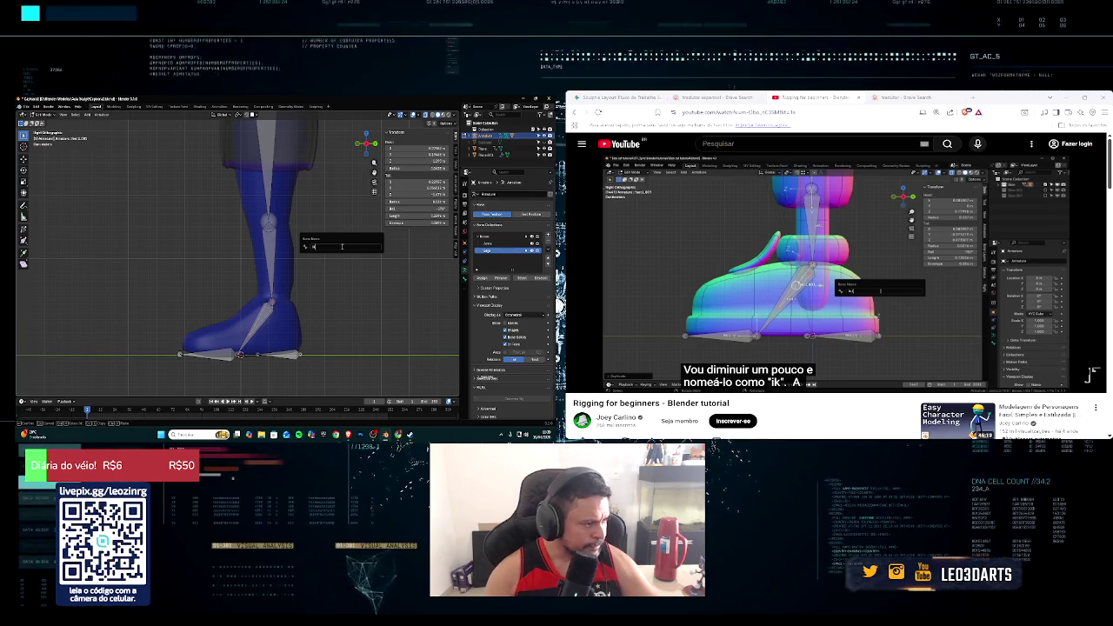
{"action": "key", "text": "XF86AudioPlay"}
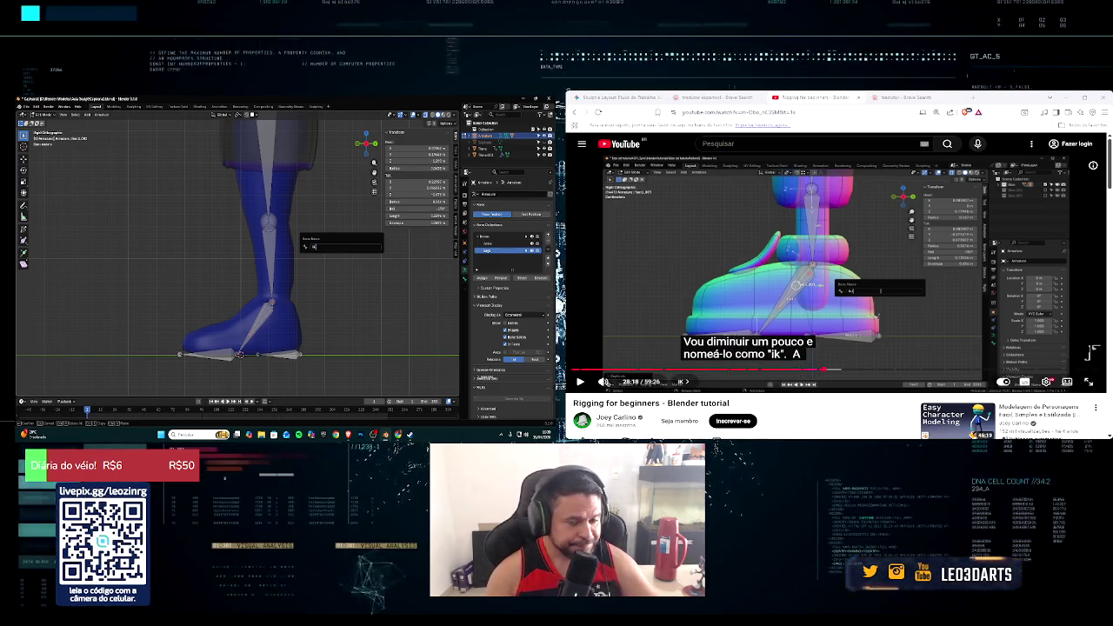
{"action": "key", "text": "XF86AudioPlay"}
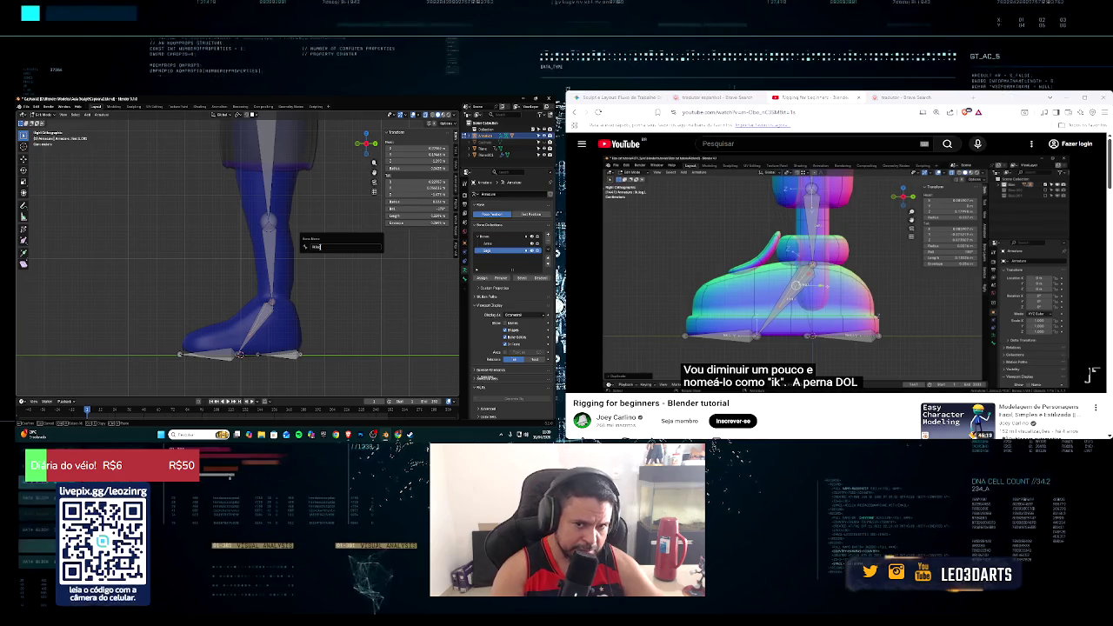
{"action": "key", "text": "Return"}
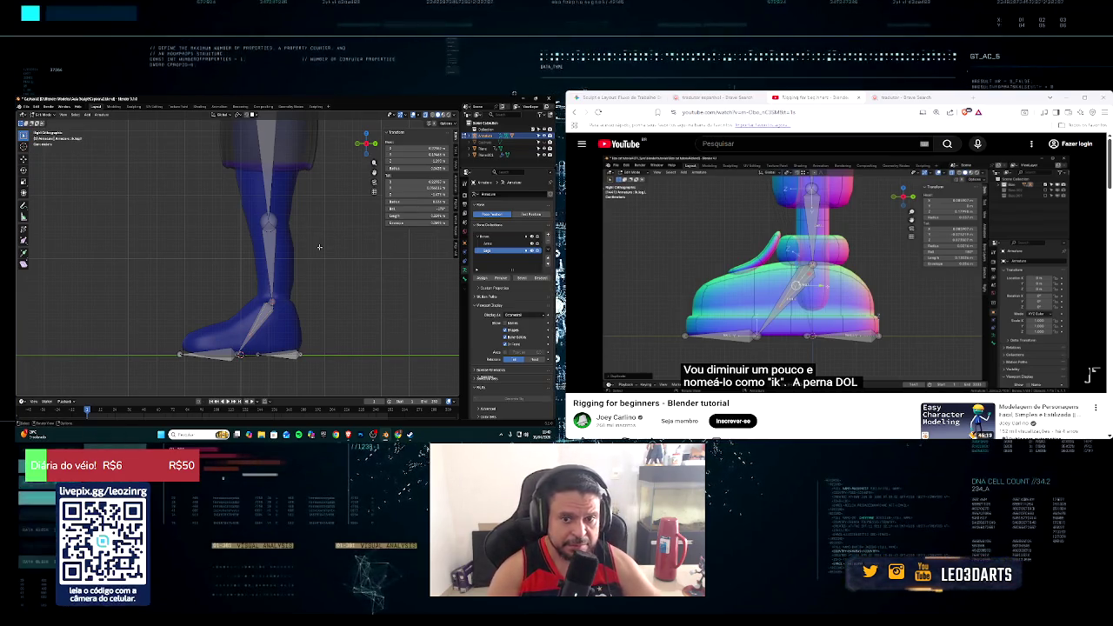
Step: Turn off Deform for the IK bone in the Bone properties
{"action": "left_click", "coordinate": [579, 382]}
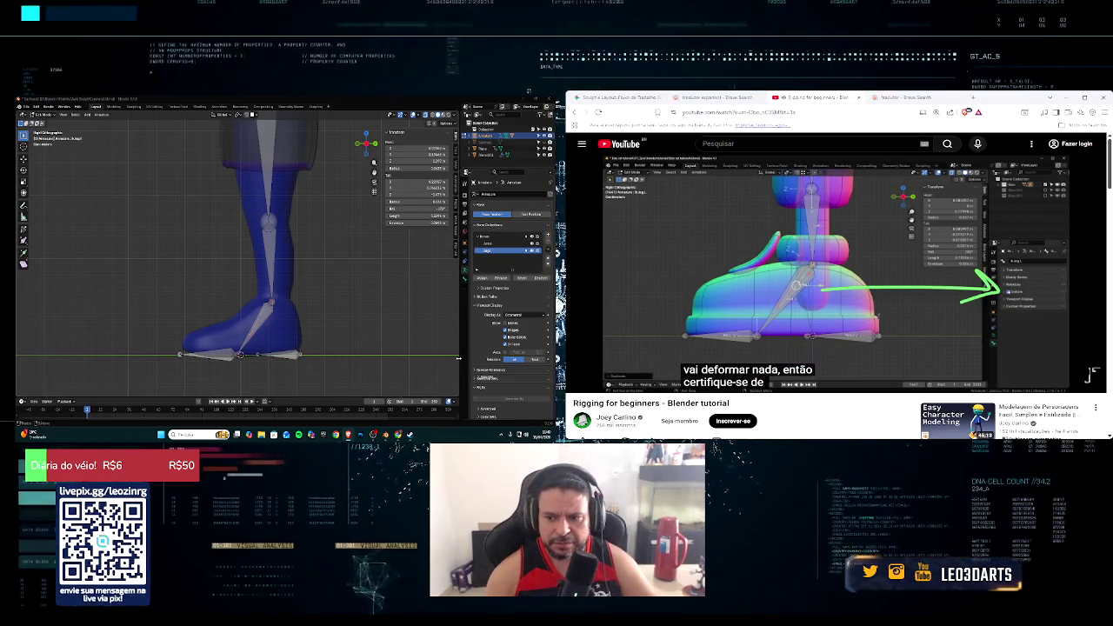
{"action": "left_click", "coordinate": [464, 279]}
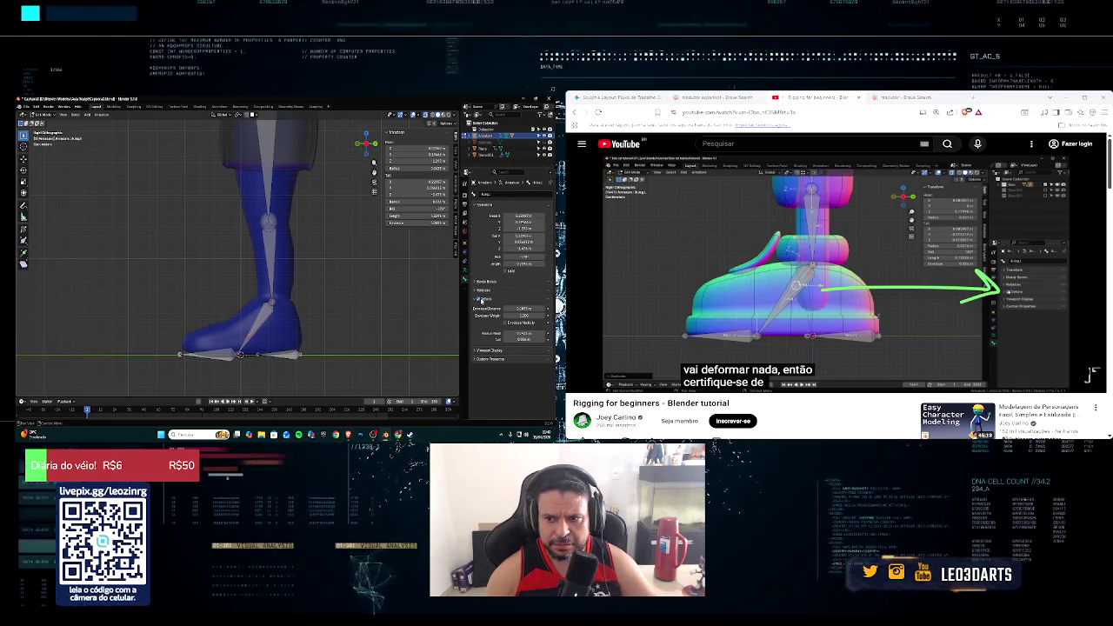
{"action": "left_click", "coordinate": [477, 298]}
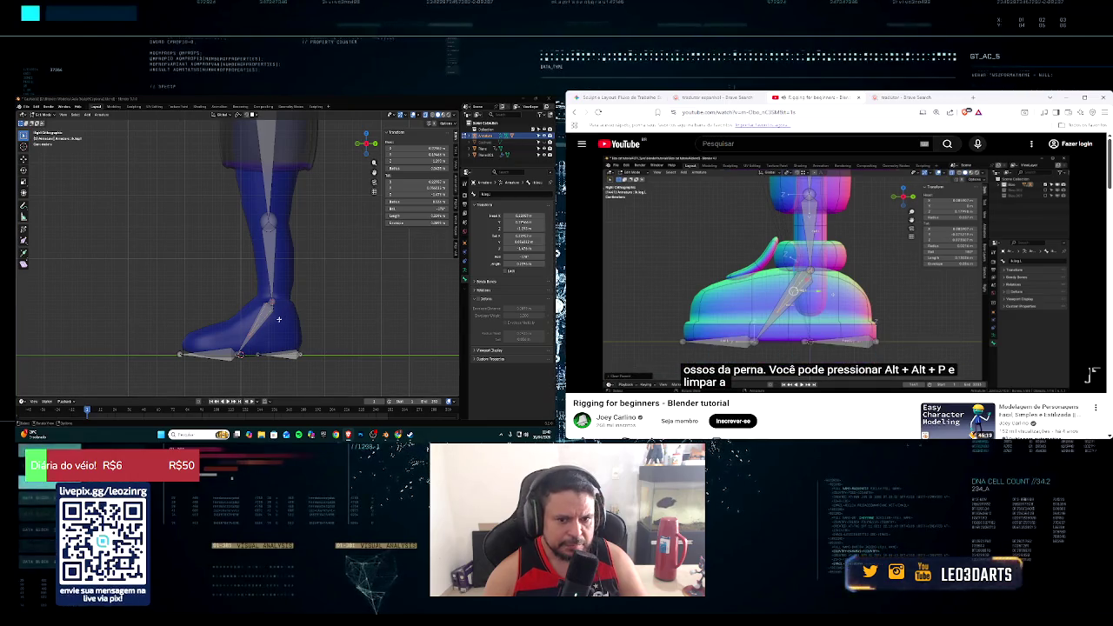
Step: Clear the IK bone's parent with Alt+P, Clear Parent
{"action": "middle_click_drag", "start_coordinate": [266, 313], "coordinate": [351, 303]}
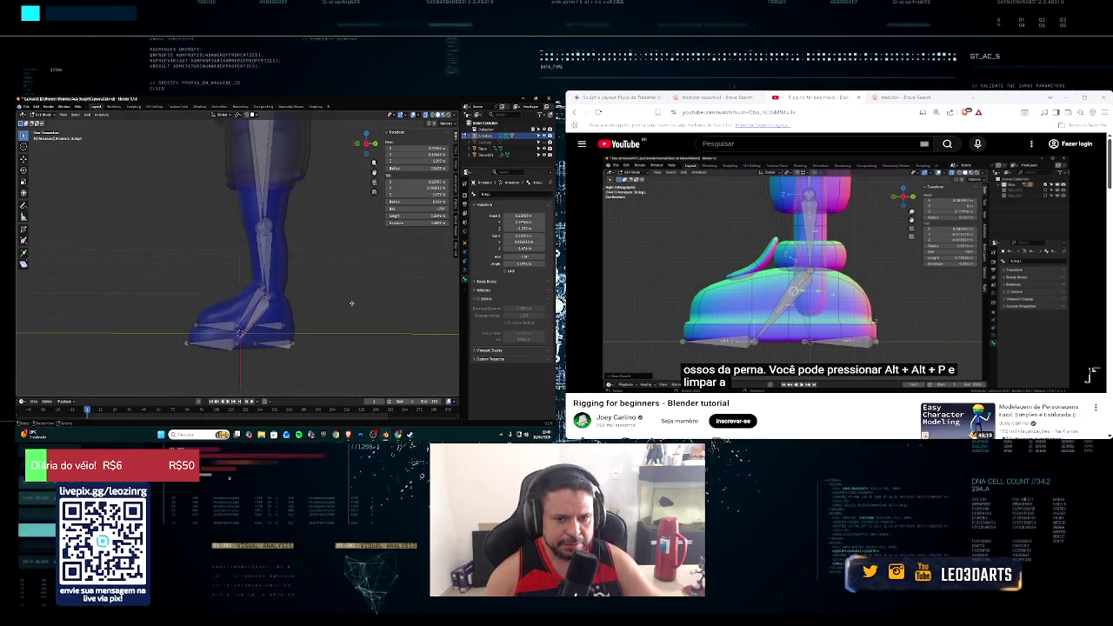
{"action": "key", "text": "alt+p"}
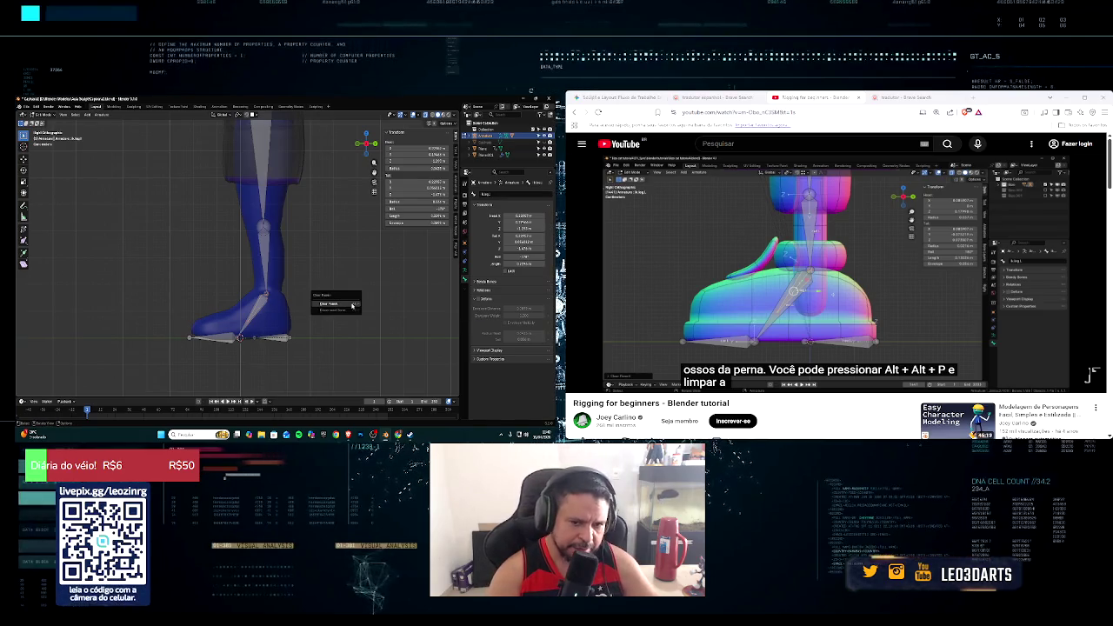
{"action": "left_click", "coordinate": [351, 303]}
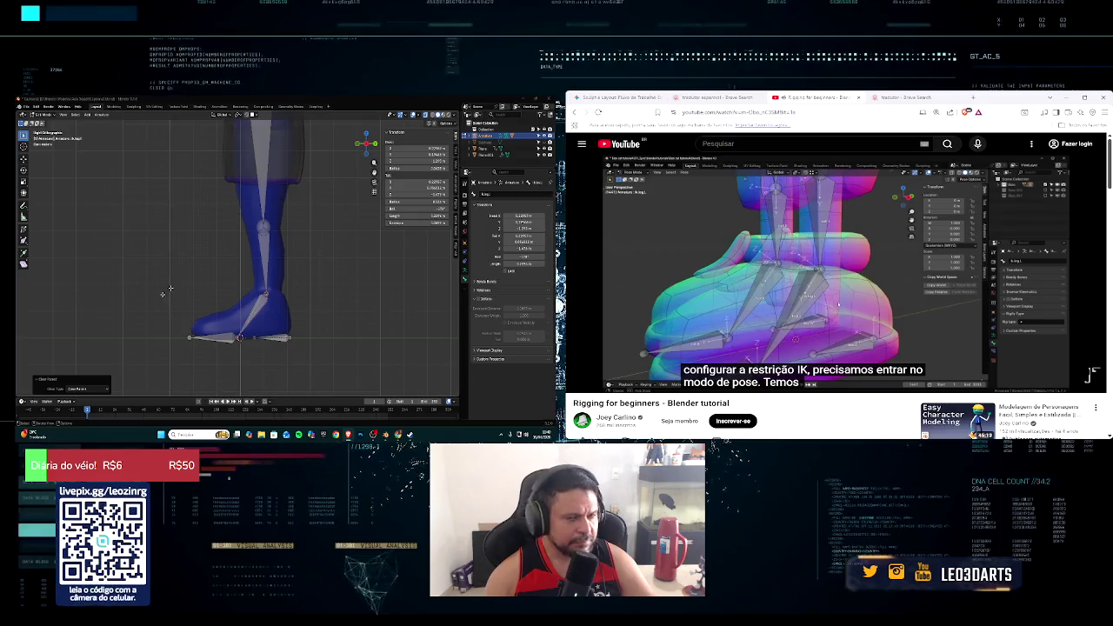
Step: Switch the armature to Pose Mode and select the lower-leg bone
{"action": "left_click", "coordinate": [38, 114]}
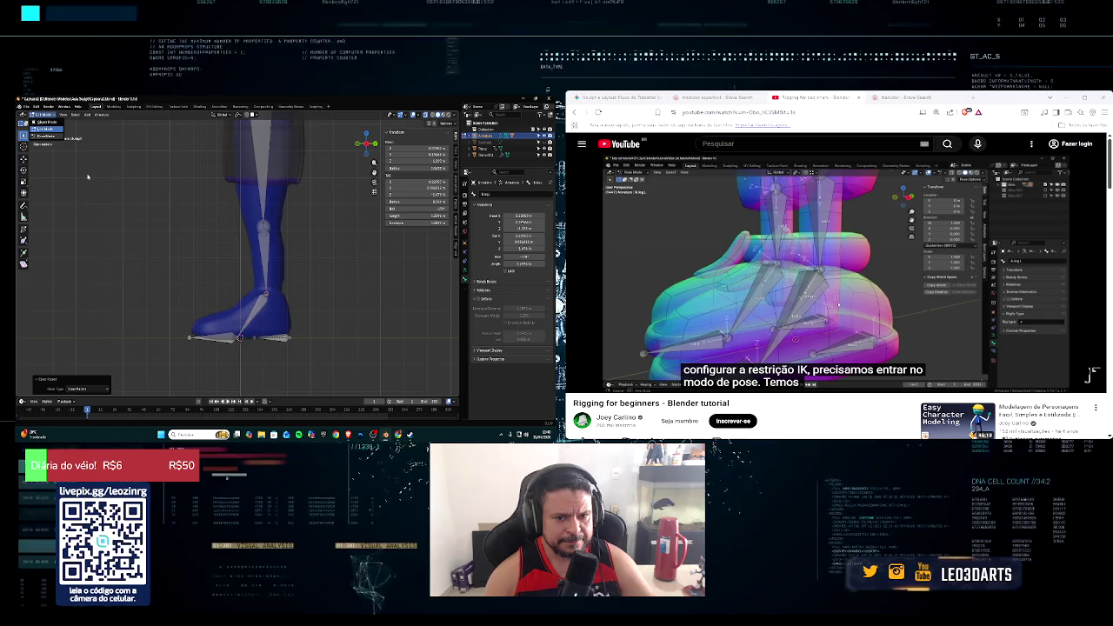
{"action": "key", "text": "ctrl+Tab"}
{"action": "left_click", "coordinate": [1091, 353]}
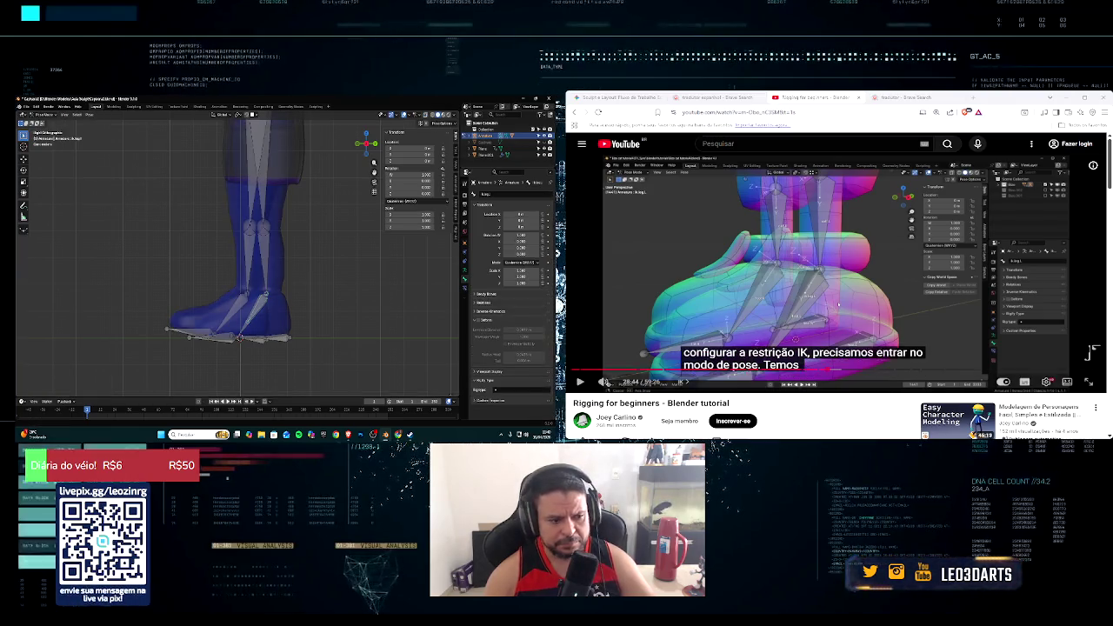
{"action": "key", "text": "space"}
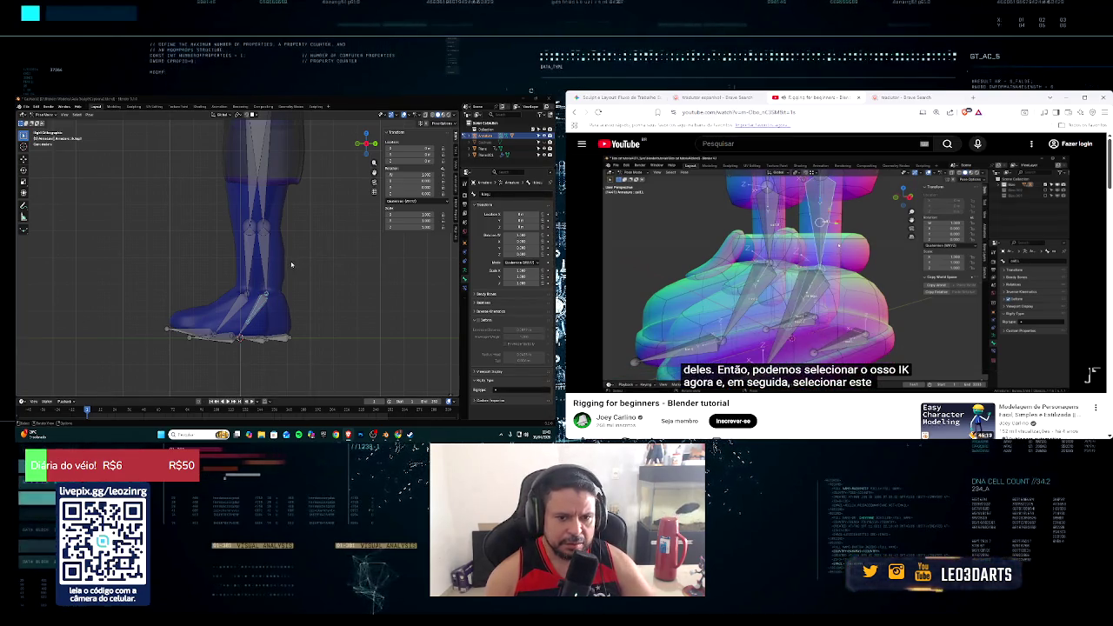
{"action": "middle_click_drag", "start_coordinate": [261, 260], "coordinate": [300, 282]}
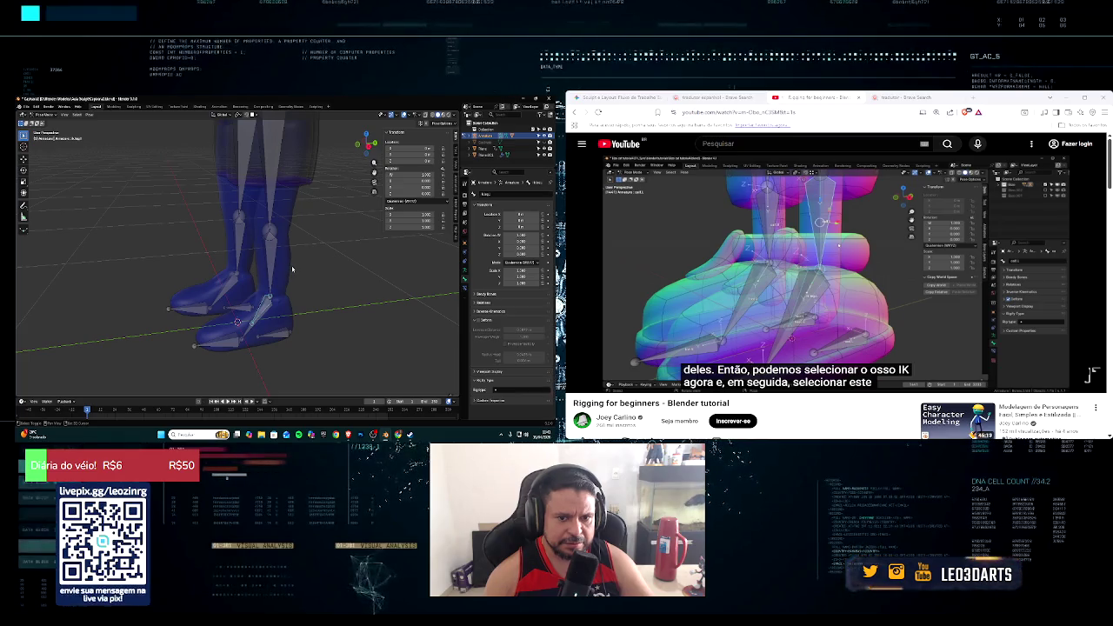
{"action": "left_click", "coordinate": [292, 270]}
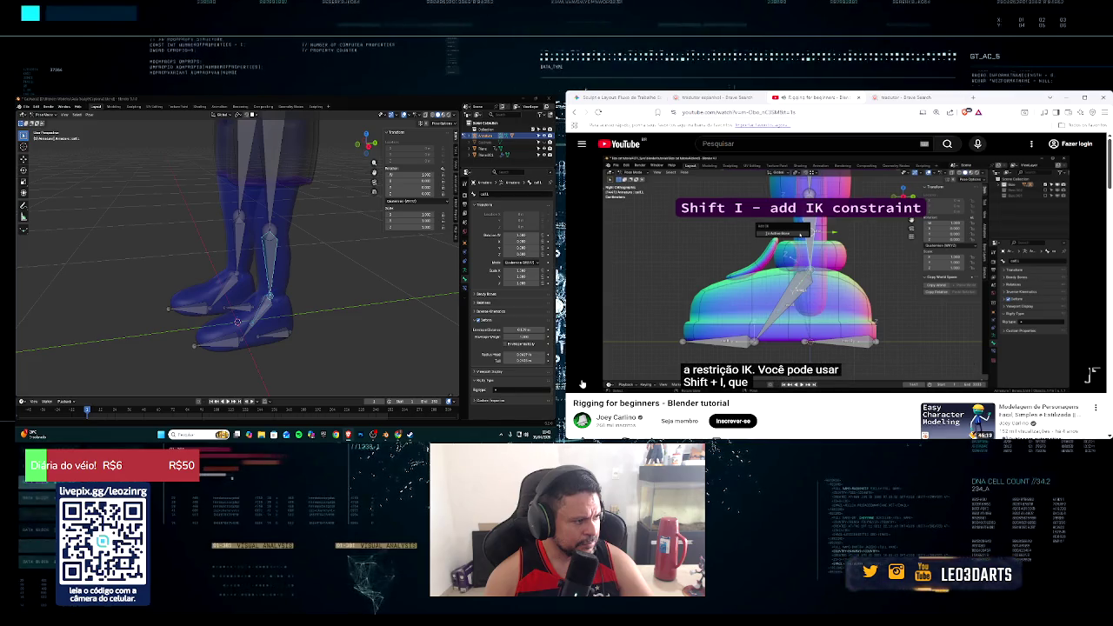
Step: In side view, add an IK constraint to the shin bone with Shift+I
{"action": "middle_click_drag", "start_coordinate": [348, 234], "coordinate": [370, 225]}
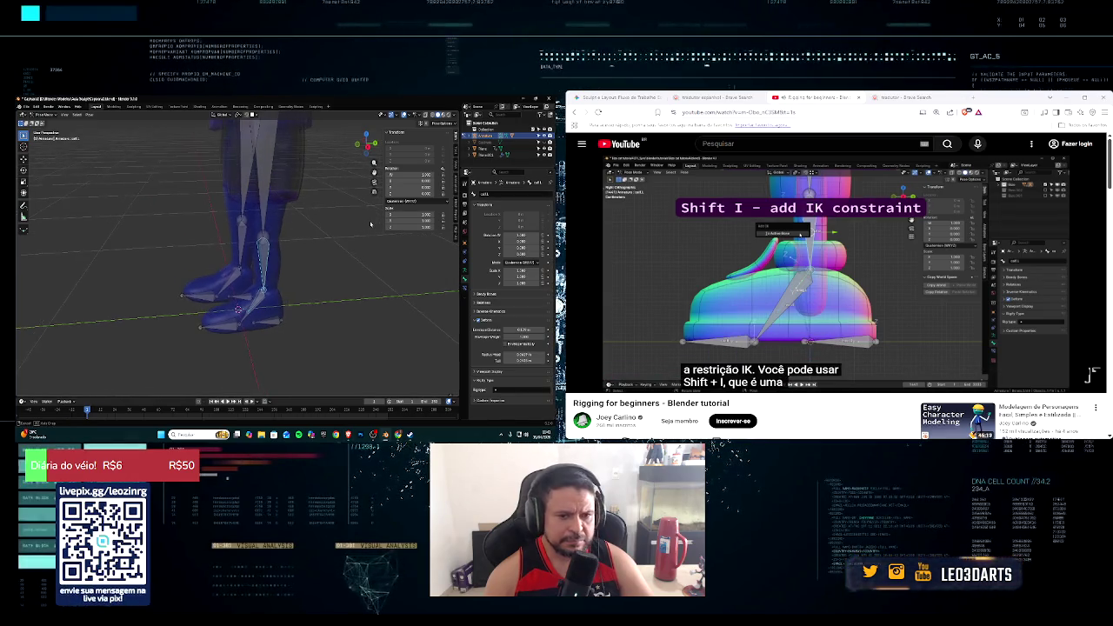
{"action": "key", "text": "KP_3"}
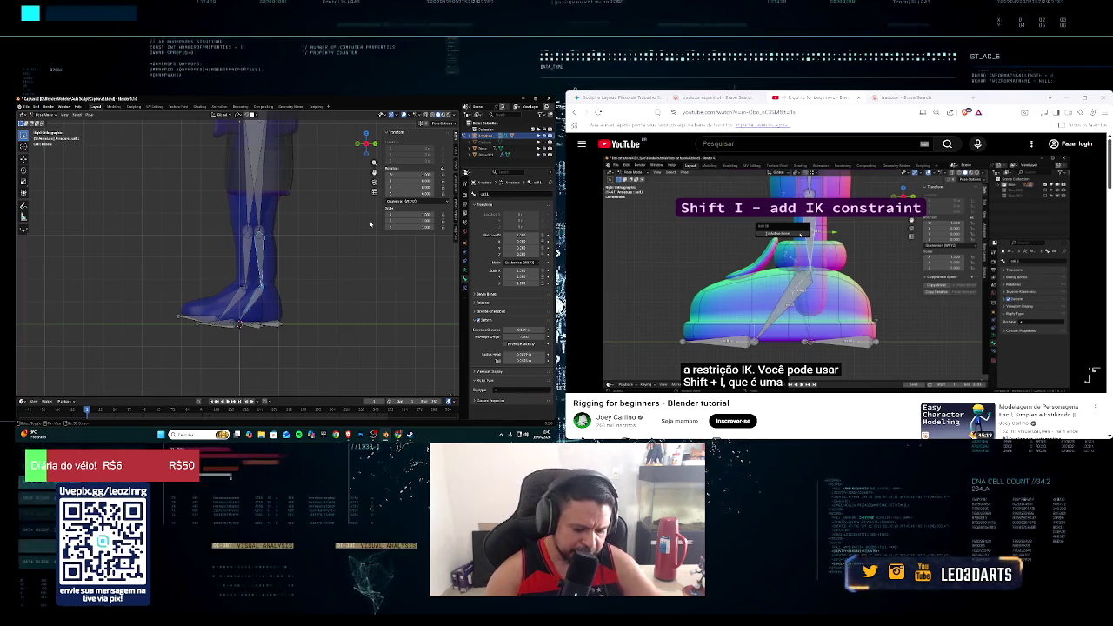
{"action": "key", "text": "shift+i"}
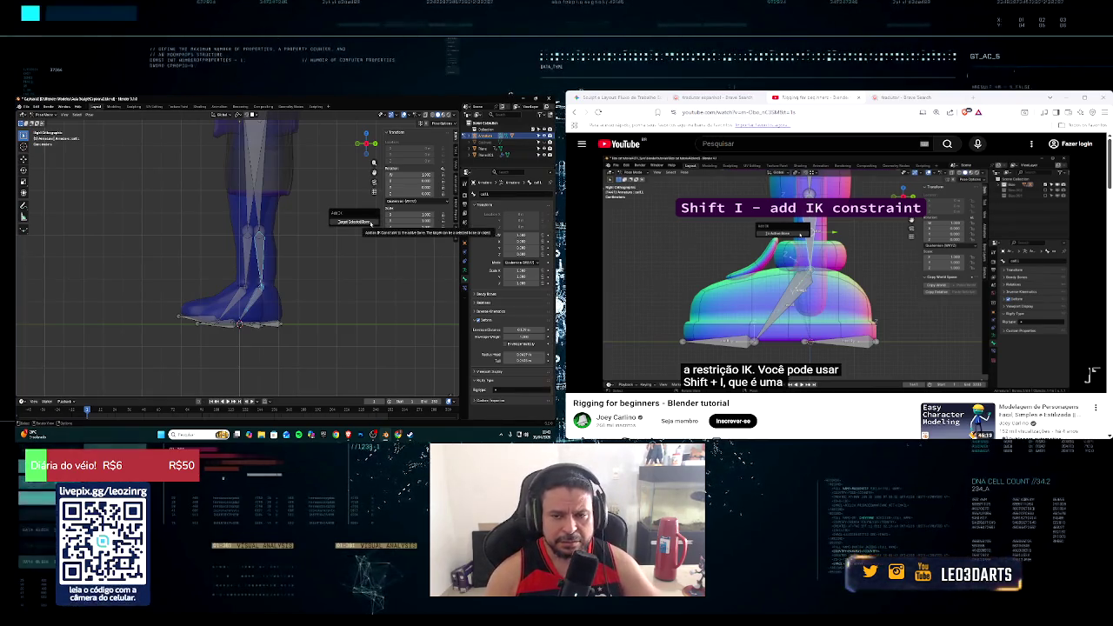
{"action": "key", "text": "Return"}
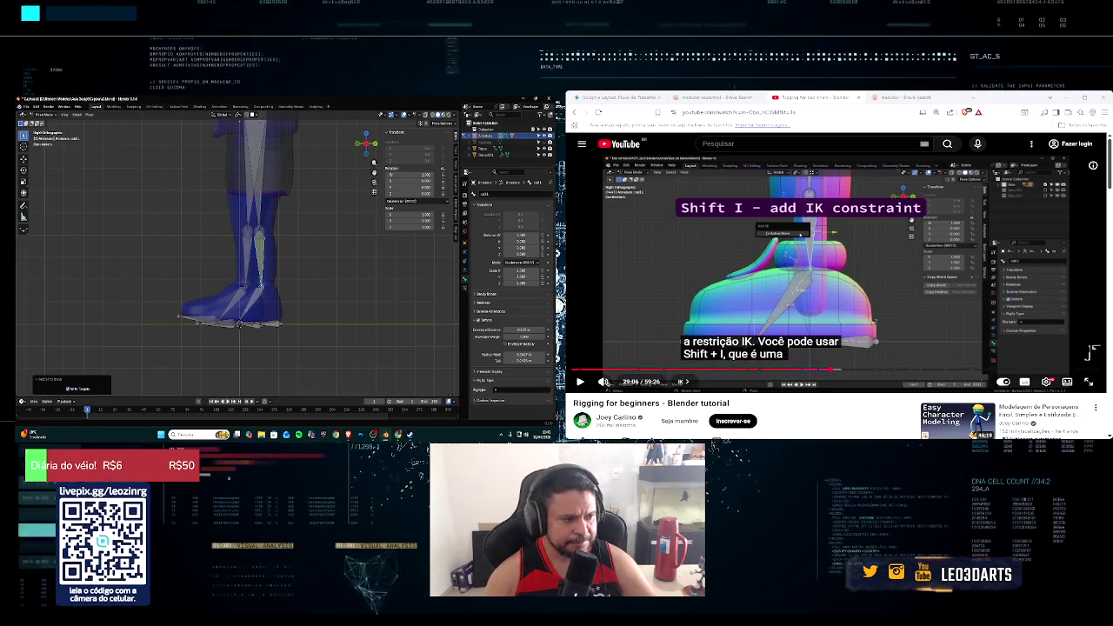
{"action": "left_click", "coordinate": [581, 382]}
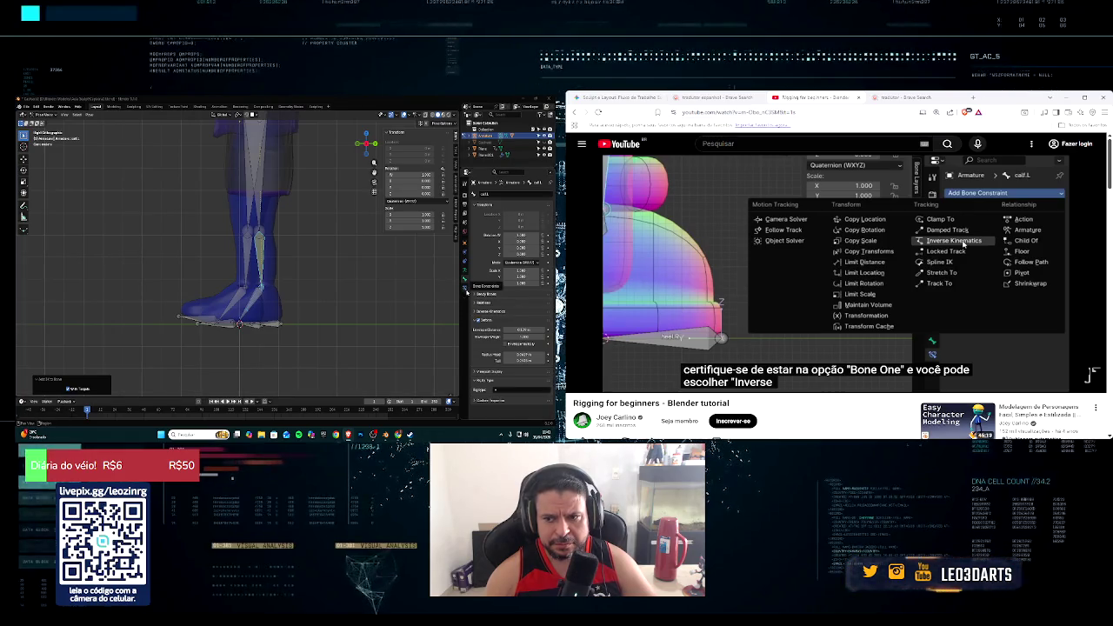
Step: Show the shin bone's IK constraint in Bone Constraints while pausing and resuming the tutorial
{"action": "left_click", "coordinate": [467, 291]}
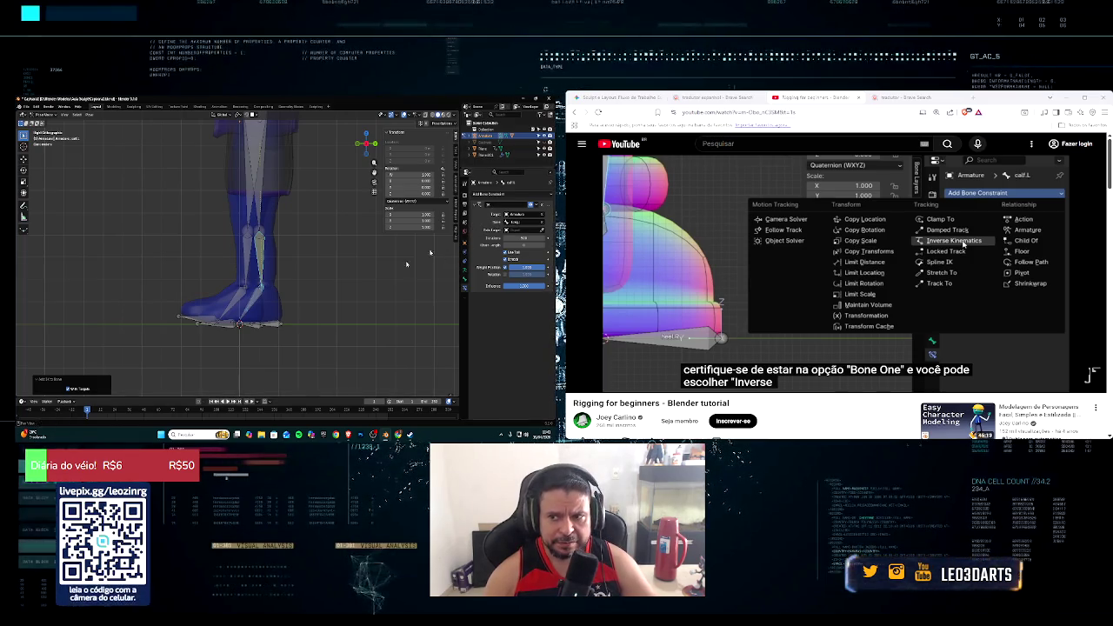
{"action": "key", "text": "XF86AudioPlay"}
{"action": "left_click", "coordinate": [580, 383]}
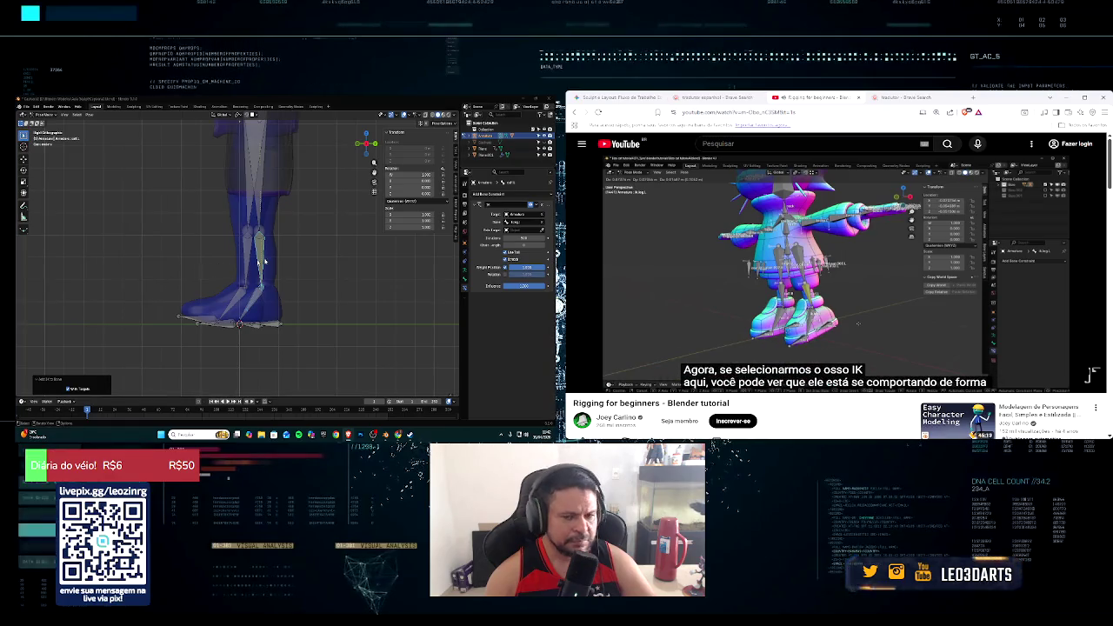
Step: Orbit the leg rig and cycle through the front and side preset views
{"action": "middle_click_drag", "start_coordinate": [262, 261], "coordinate": [284, 259]}
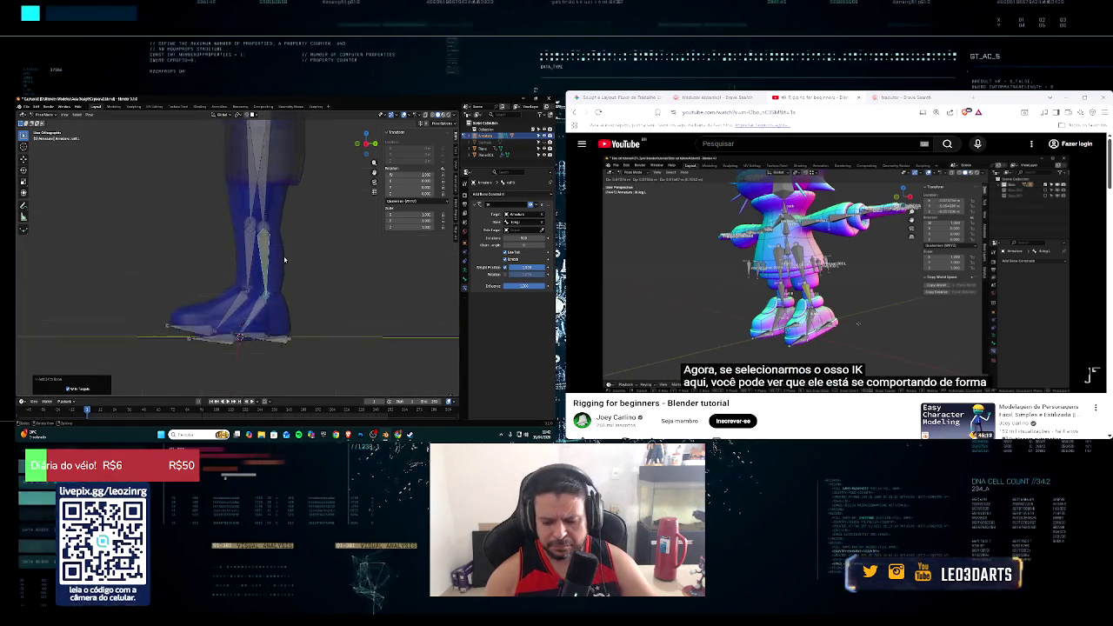
{"action": "key", "text": "KP_1"}
{"action": "key", "text": "KP_3"}
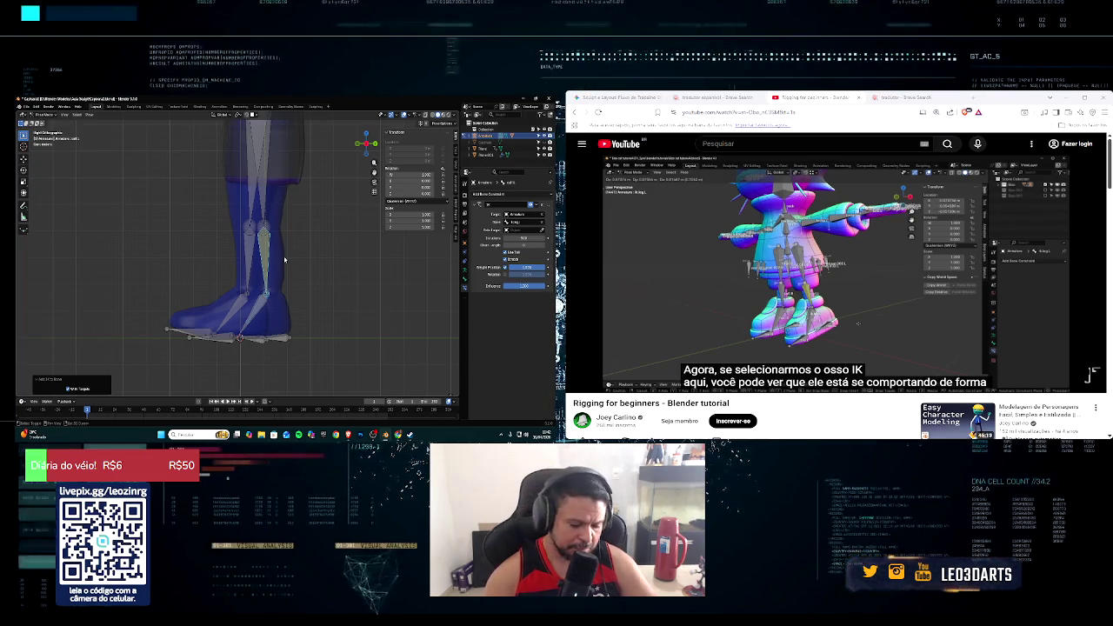
{"action": "key", "text": "alt+i"}
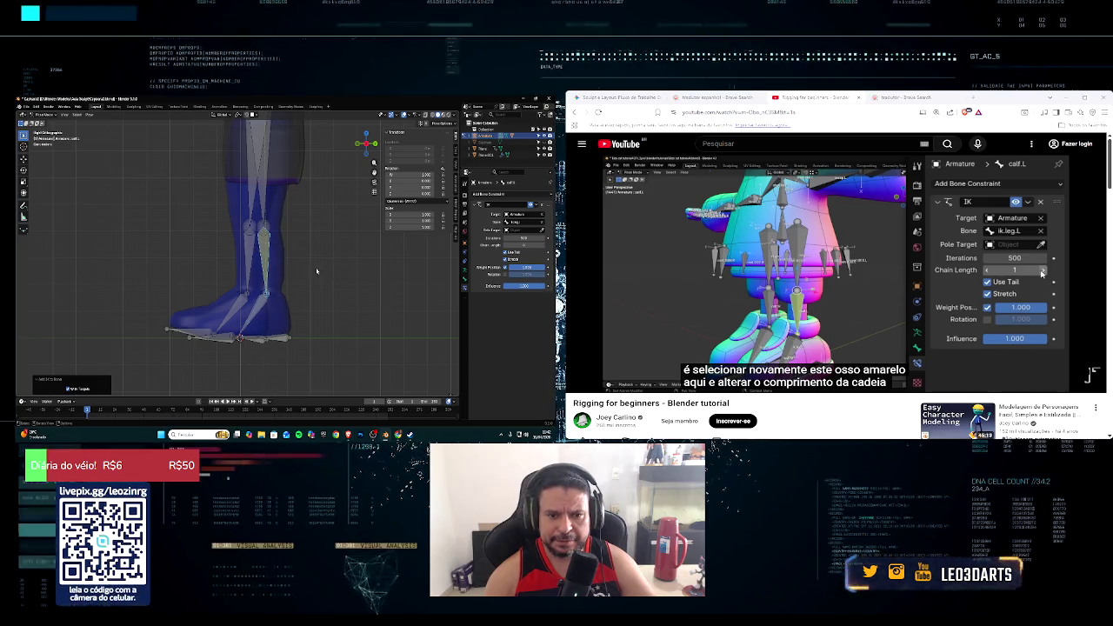
Step: View both legs from the front, deselect the lower-leg bone, and show Armature data properties
{"action": "middle_click_drag", "start_coordinate": [315, 272], "coordinate": [360, 282]}
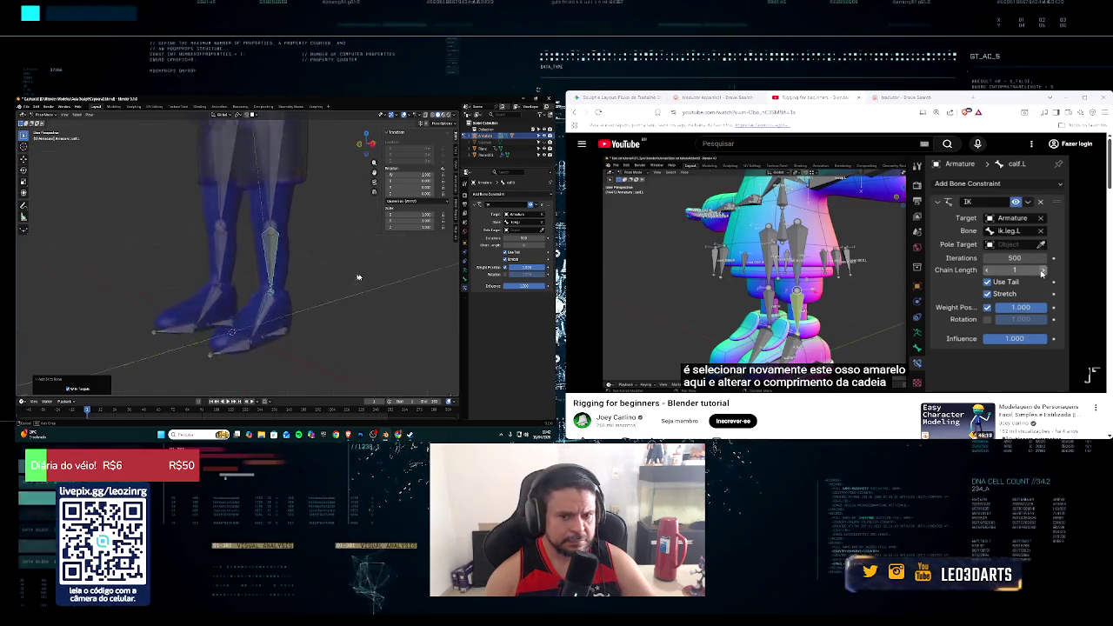
{"action": "left_click", "coordinate": [301, 255]}
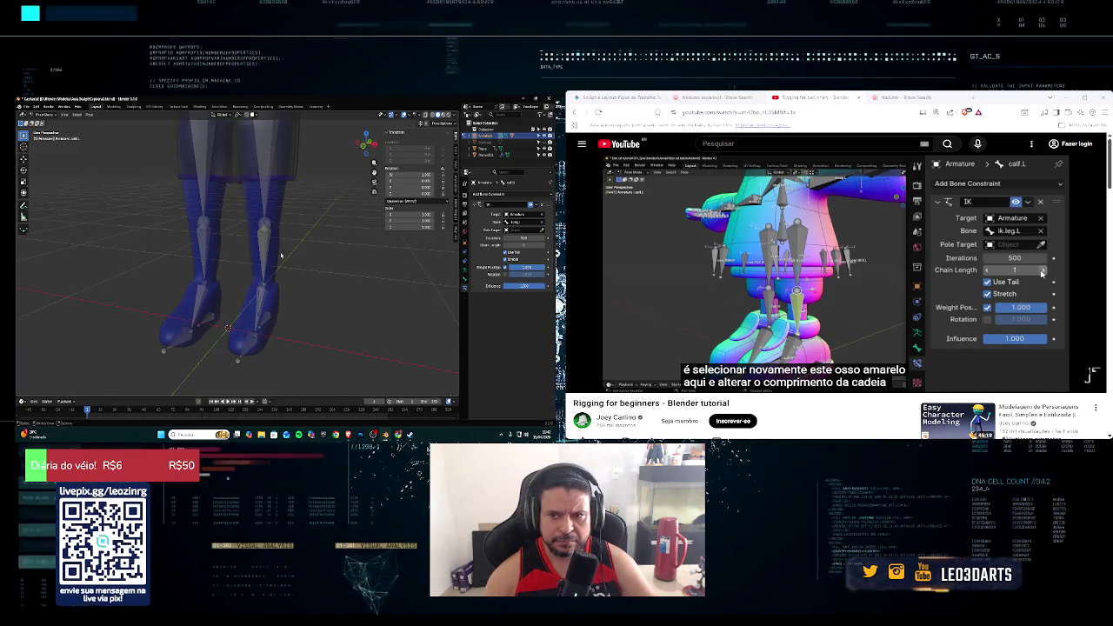
{"action": "left_click", "coordinate": [464, 271]}
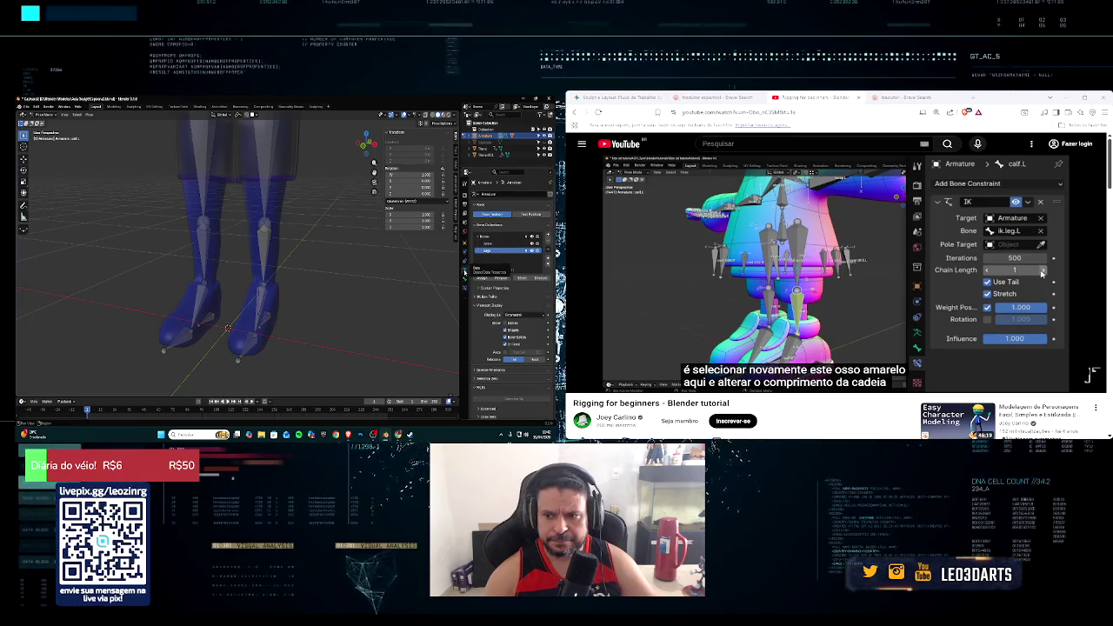
{"action": "left_click", "coordinate": [465, 278]}
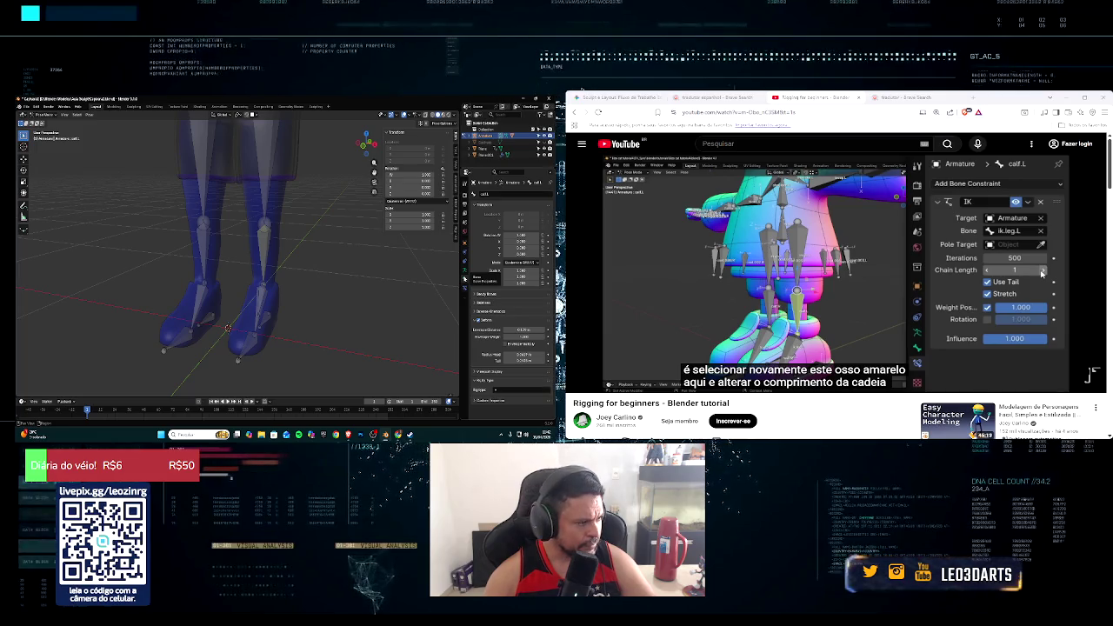
{"action": "left_click", "coordinate": [465, 285]}
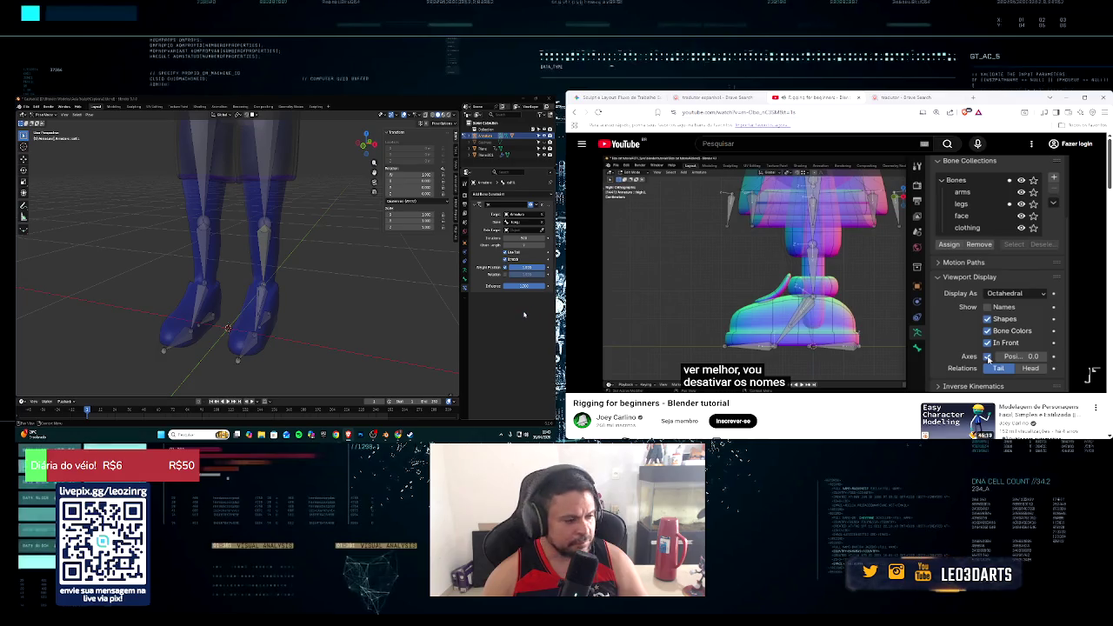
{"action": "left_click", "coordinate": [465, 259]}
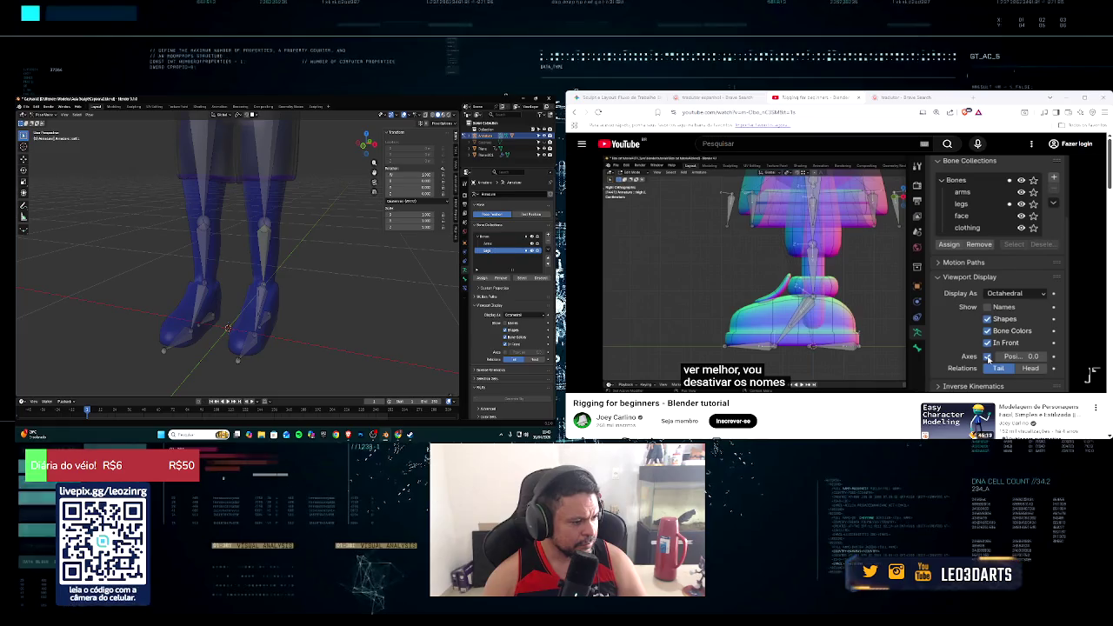
{"action": "left_click", "coordinate": [1093, 353]}
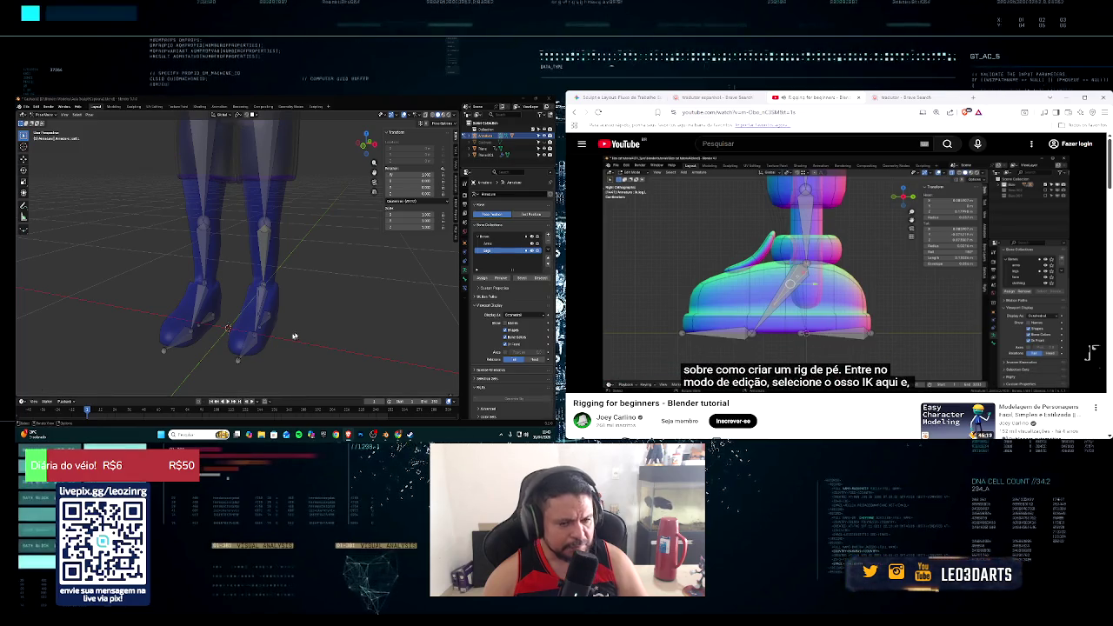
Step: Switch to the side orthographic view and put the armature into Edit Mode
{"action": "scroll", "coordinate": [295, 333], "scroll_direction": "down", "scroll_amount": 1}
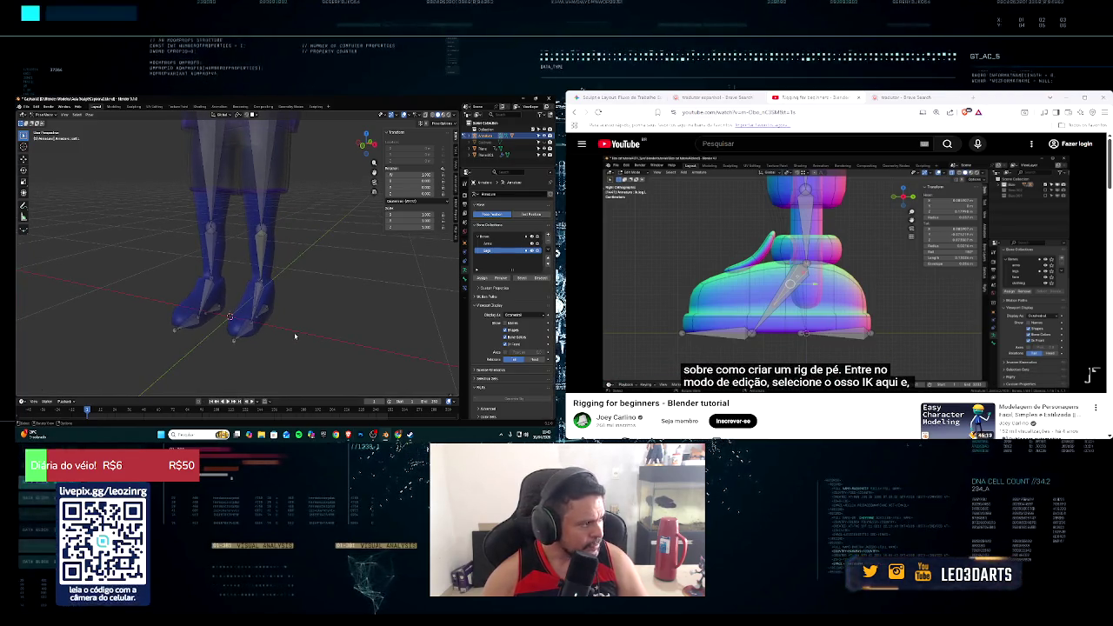
{"action": "key", "text": "KP_3"}
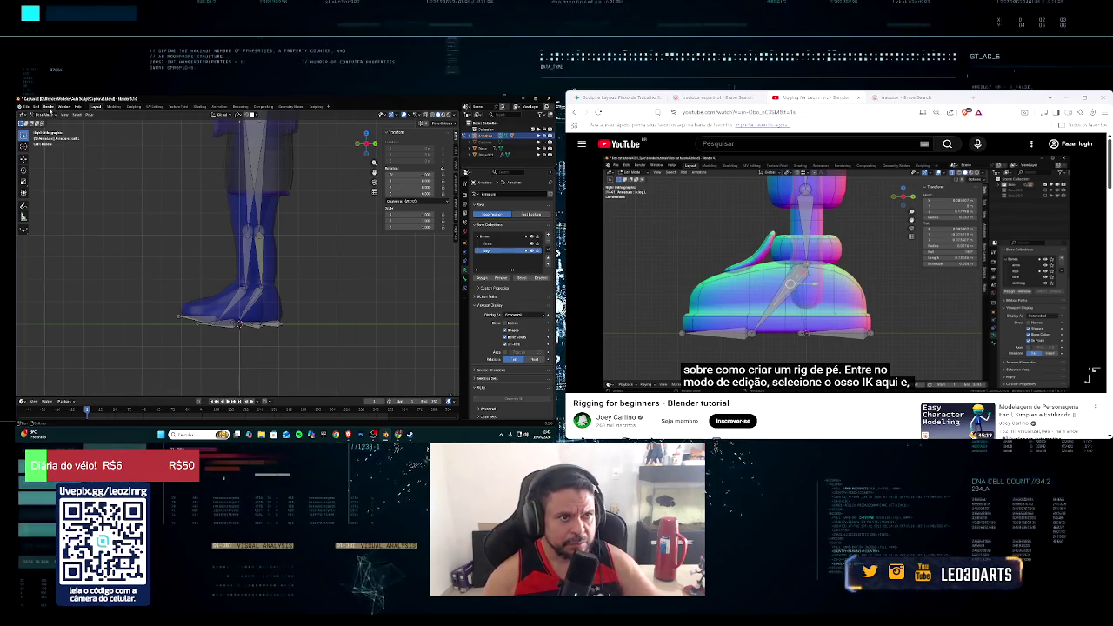
{"action": "left_click", "coordinate": [41, 114]}
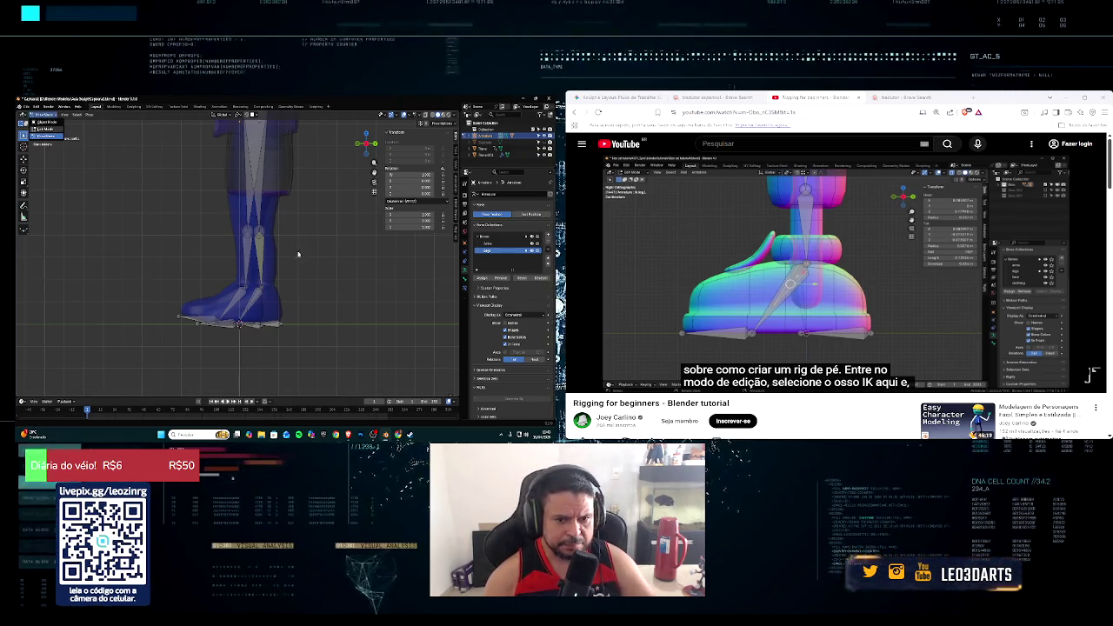
{"action": "key", "text": "Tab"}
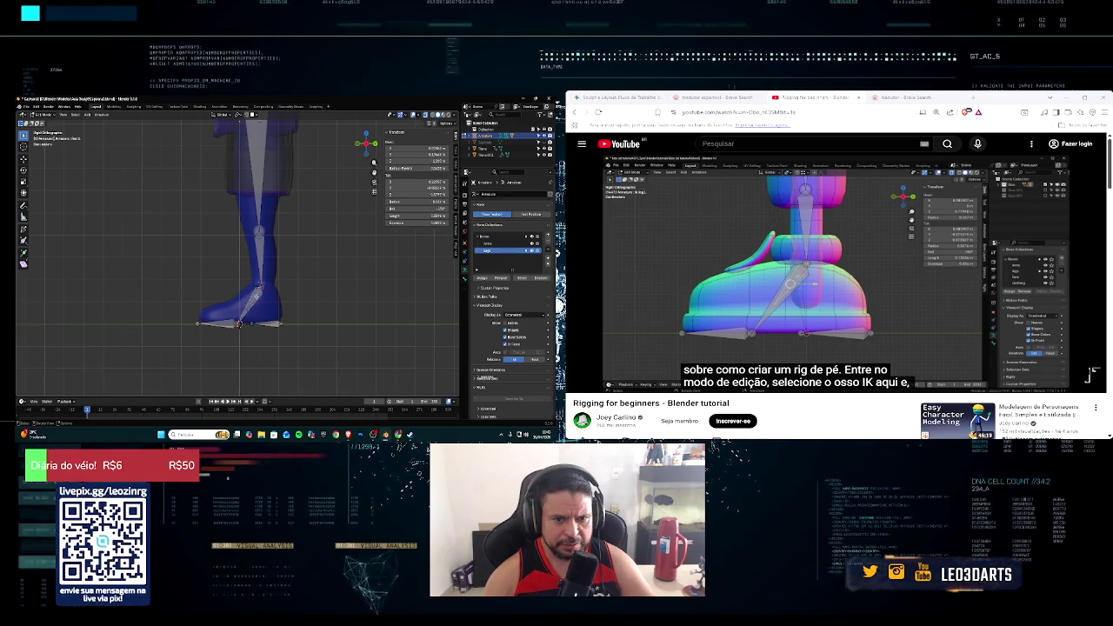
Step: Inspect the feet from several angles, ending in the right-side orthographic view
{"action": "scroll", "coordinate": [267, 315], "scroll_direction": "up", "scroll_amount": 2}
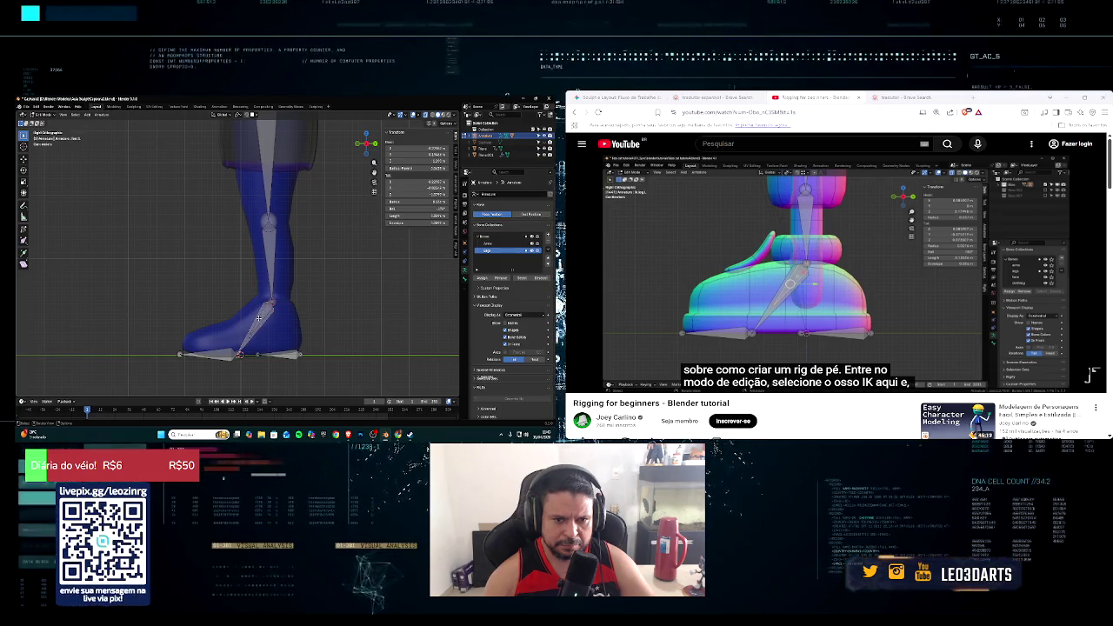
{"action": "middle_click_drag", "start_coordinate": [256, 325], "coordinate": [275, 308]}
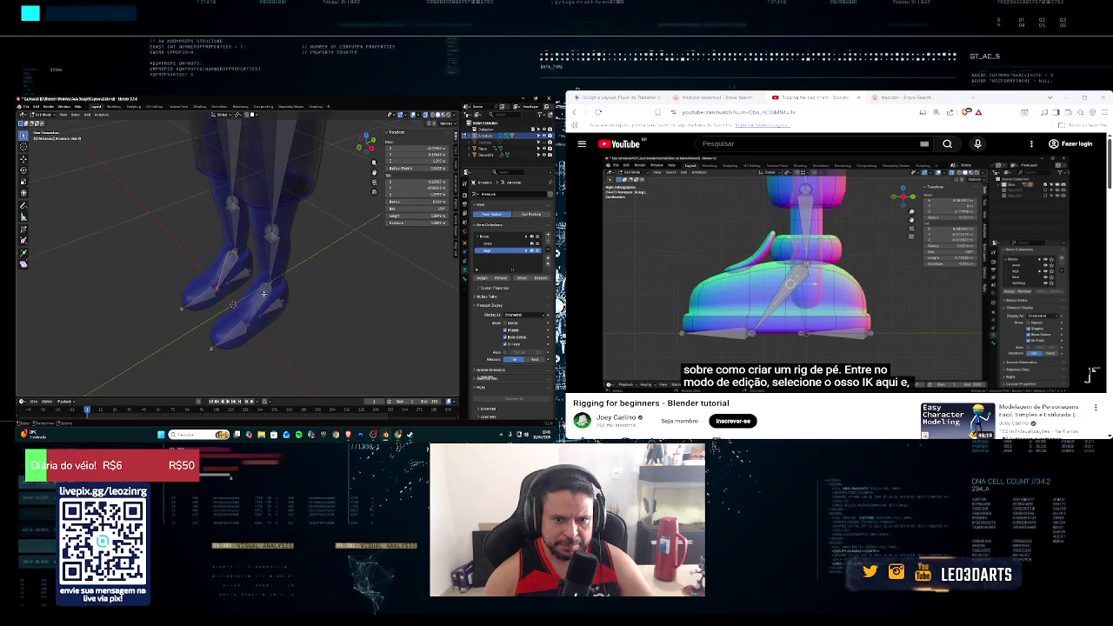
{"action": "scroll", "coordinate": [263, 294], "scroll_direction": "up", "scroll_amount": 3}
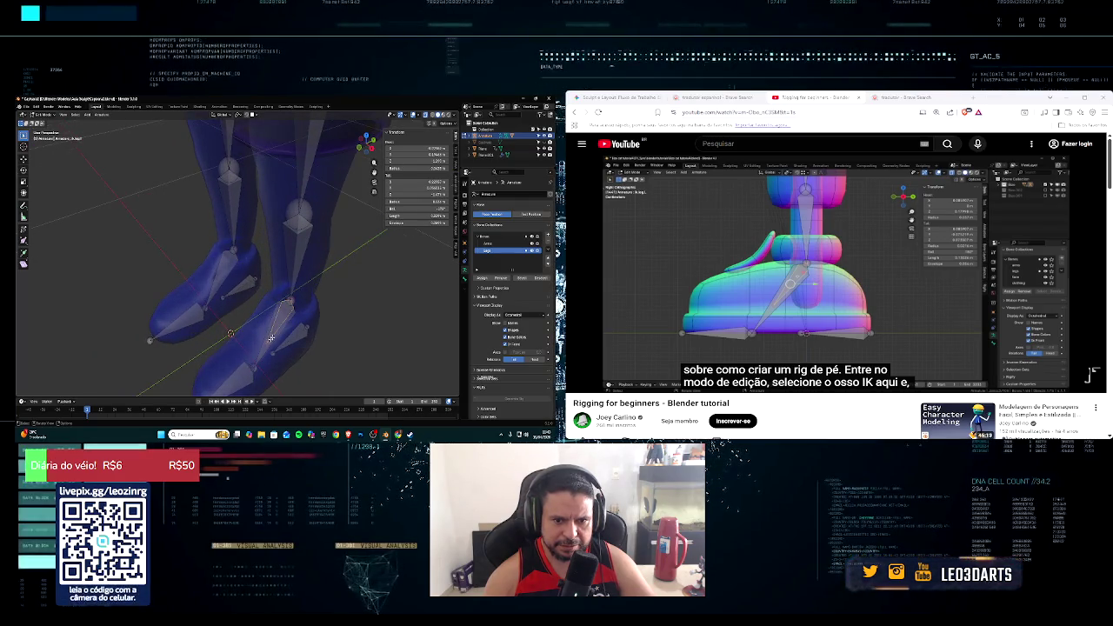
{"action": "middle_click_drag", "start_coordinate": [265, 300], "coordinate": [270, 309]}
{"action": "key", "text": "KP_3"}
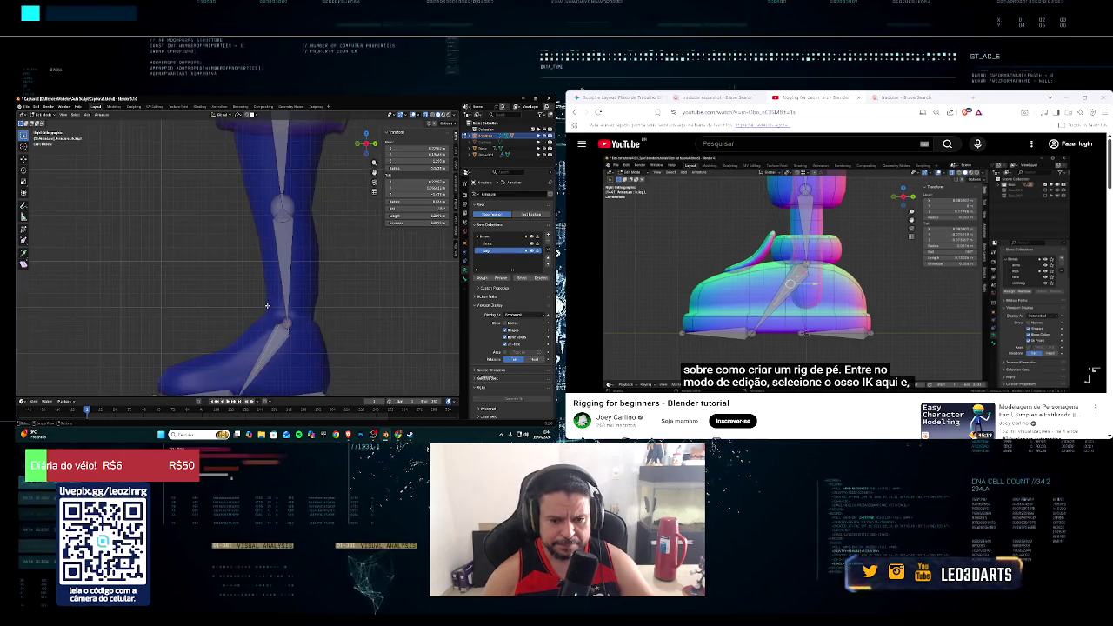
{"action": "scroll", "coordinate": [267, 305], "scroll_direction": "down", "scroll_amount": 2}
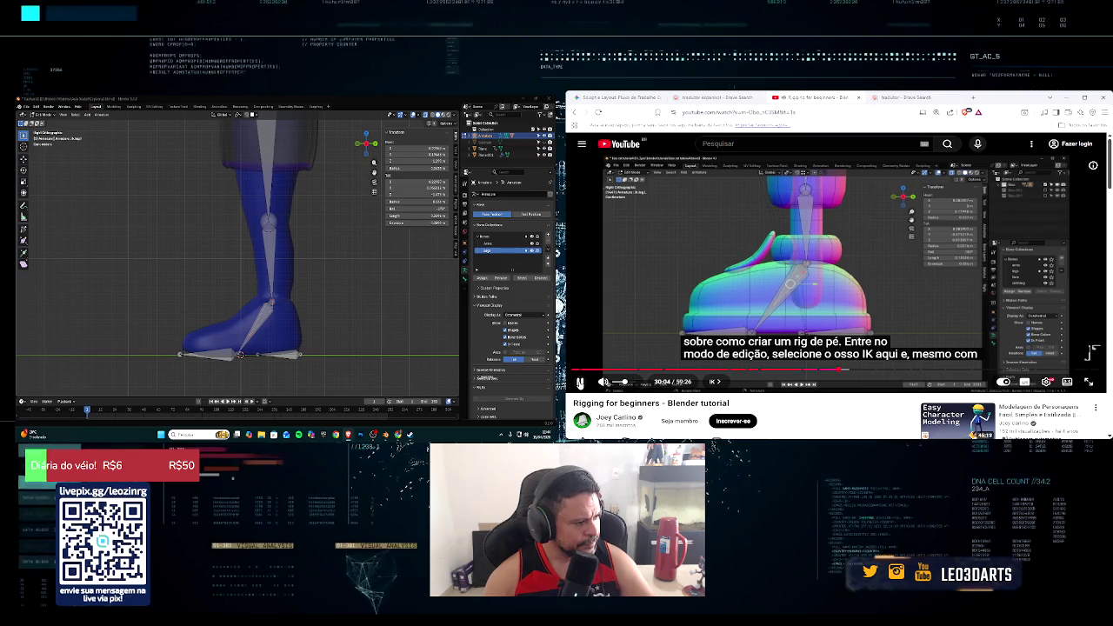
{"action": "left_click", "coordinate": [580, 380]}
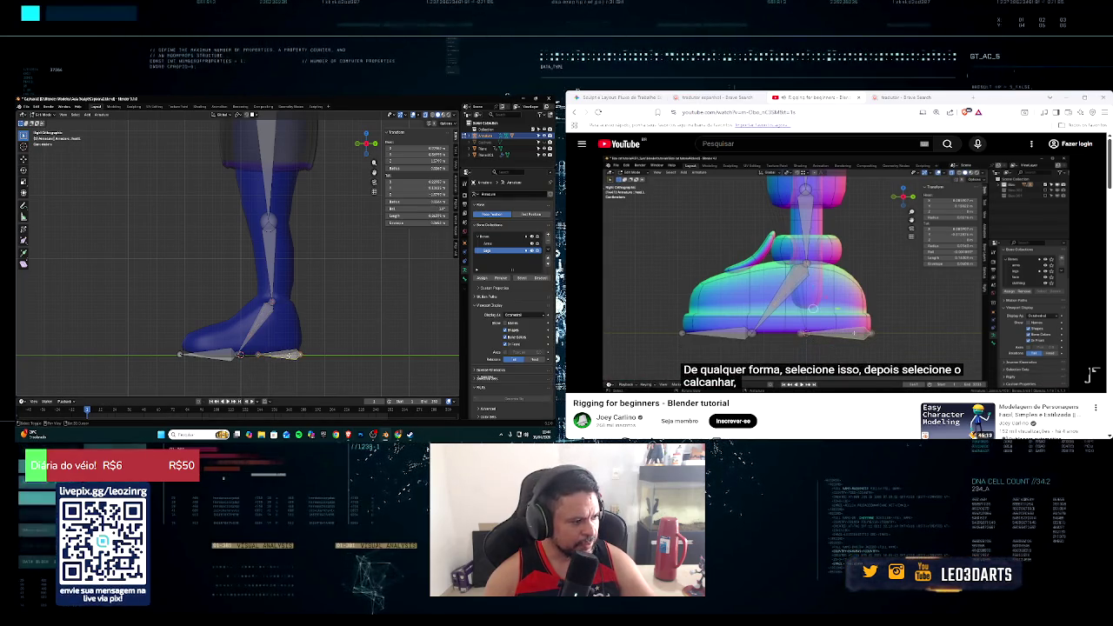
{"action": "key", "text": "space"}
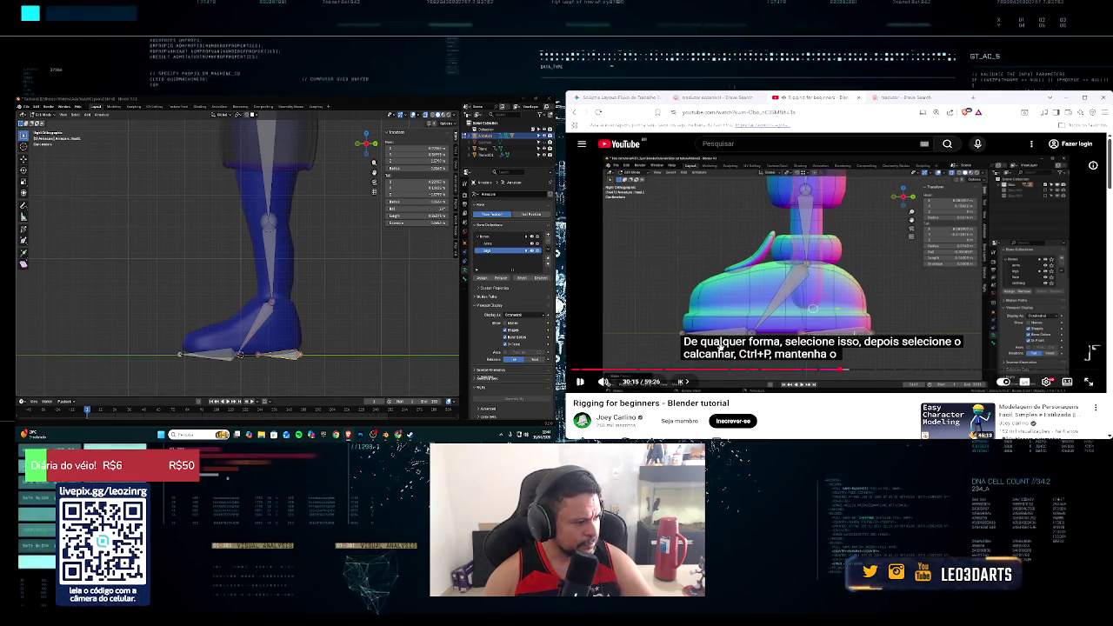
{"action": "middle_click_drag", "start_coordinate": [382, 270], "coordinate": [403, 273]}
{"action": "key", "text": "KP_3"}
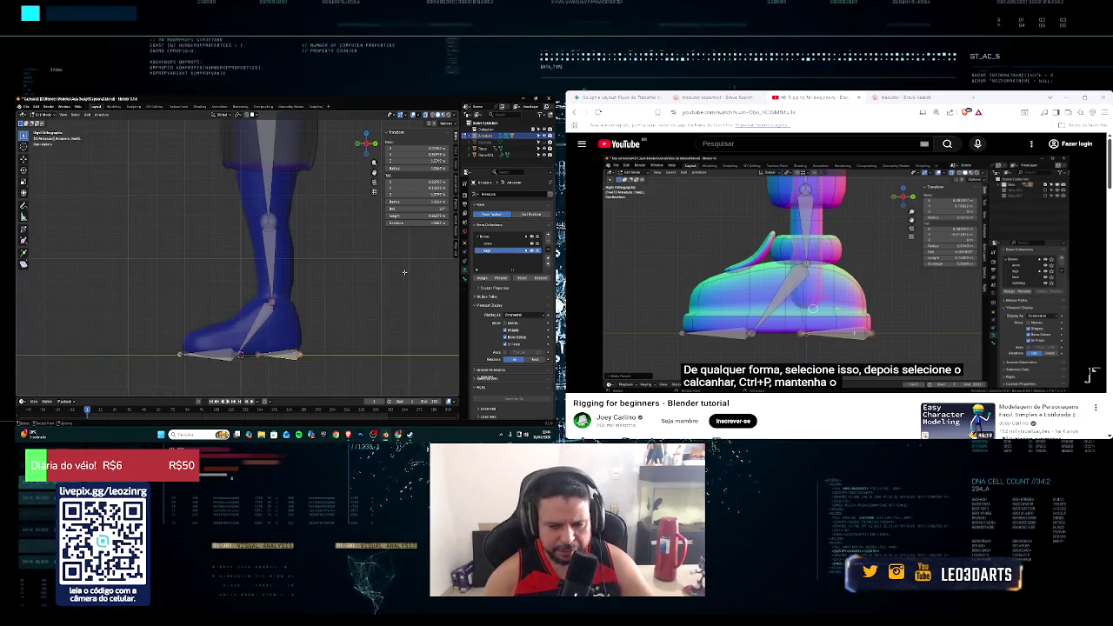
Step: Parent the foot's IK bone to the heel bone with Keep Offset
{"action": "key", "text": "ctrl+p"}
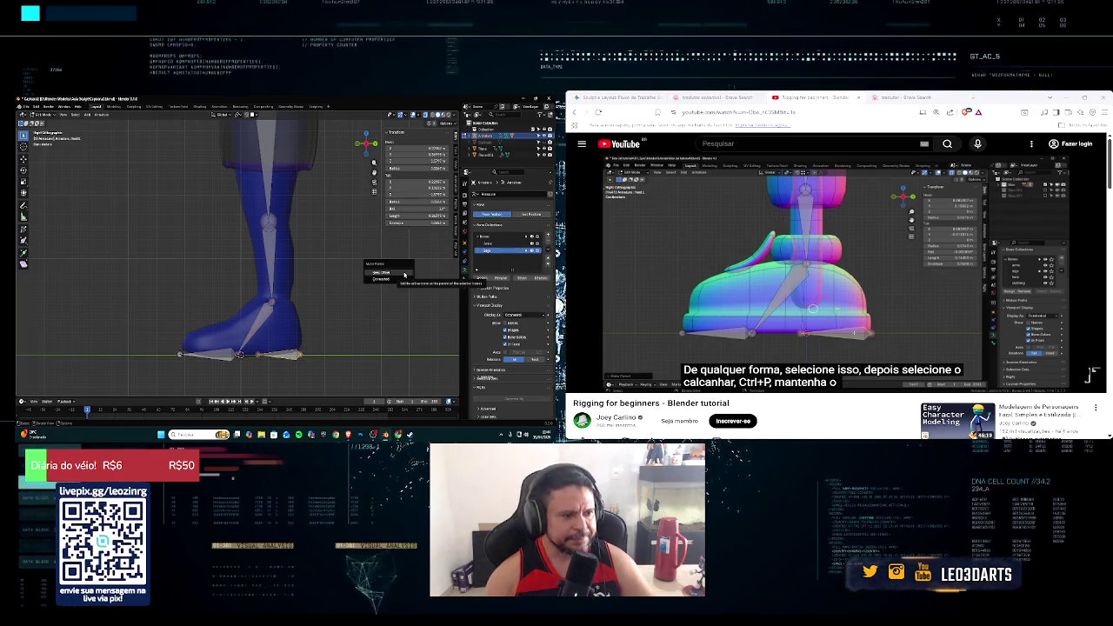
{"action": "left_click", "coordinate": [403, 274]}
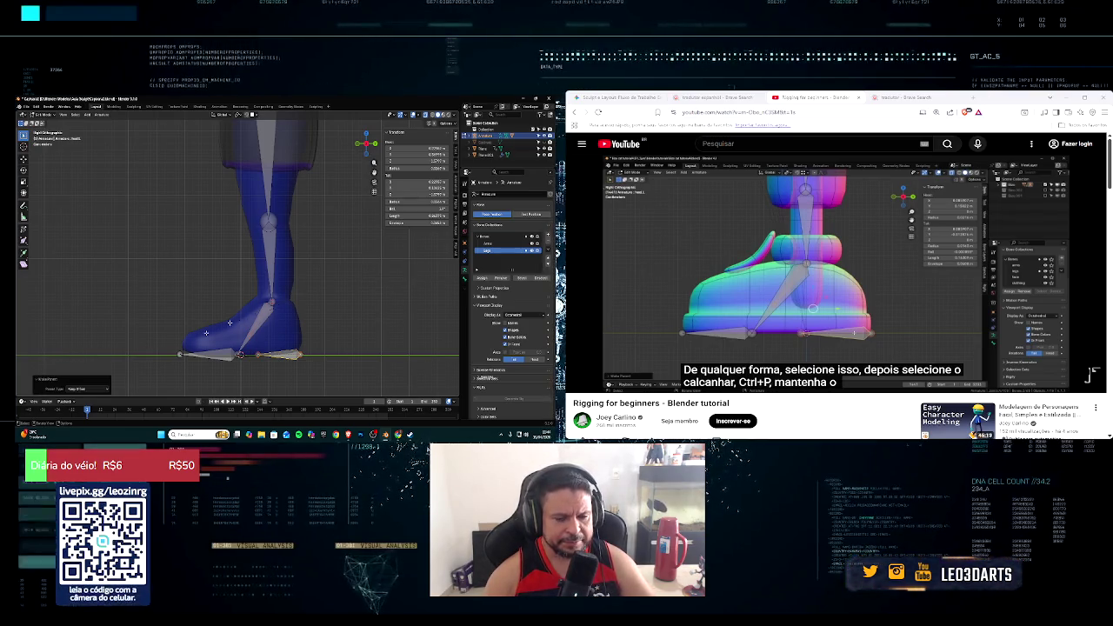
{"action": "left_click", "coordinate": [1092, 352]}
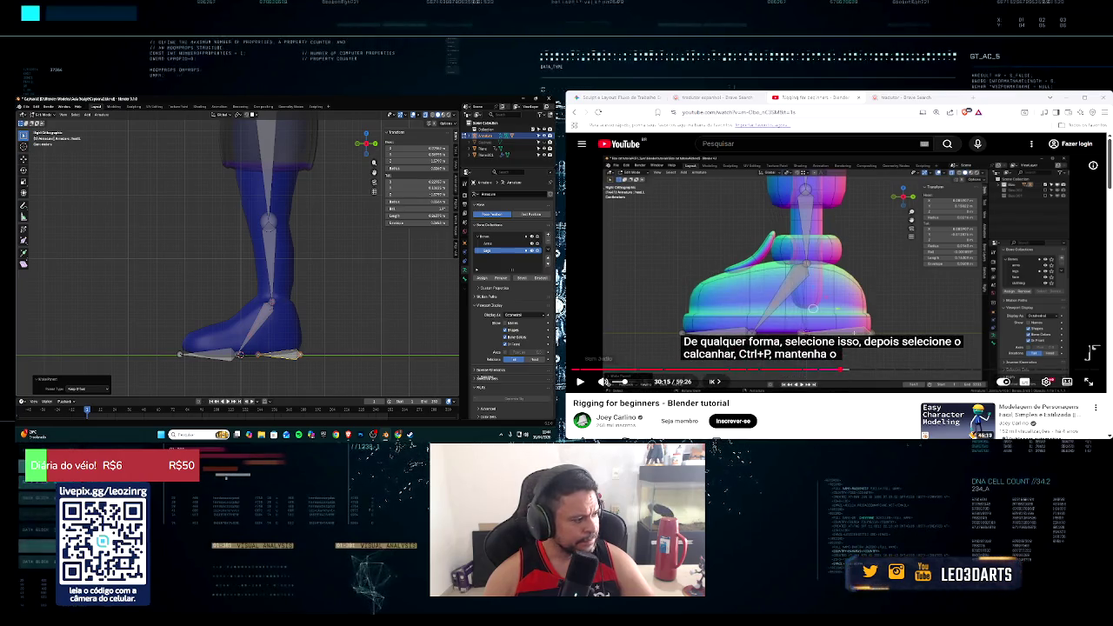
{"action": "left_click", "coordinate": [1091, 352]}
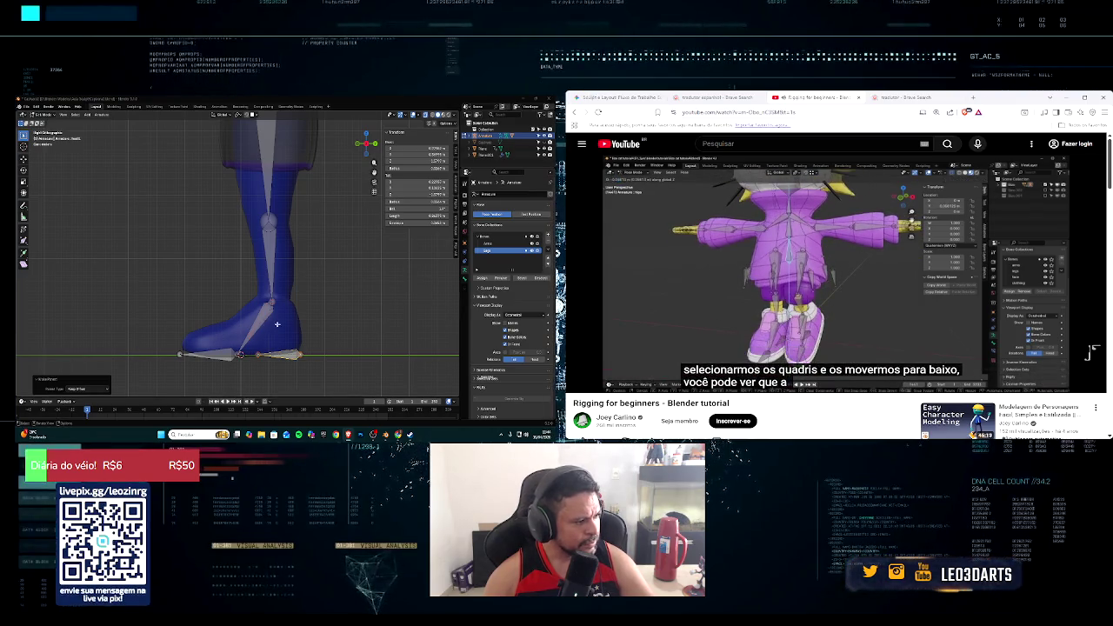
Step: In Pose Mode, move the hip bone down and watch the legs and feet bend
{"action": "middle_click_drag", "start_coordinate": [279, 321], "coordinate": [221, 173]}
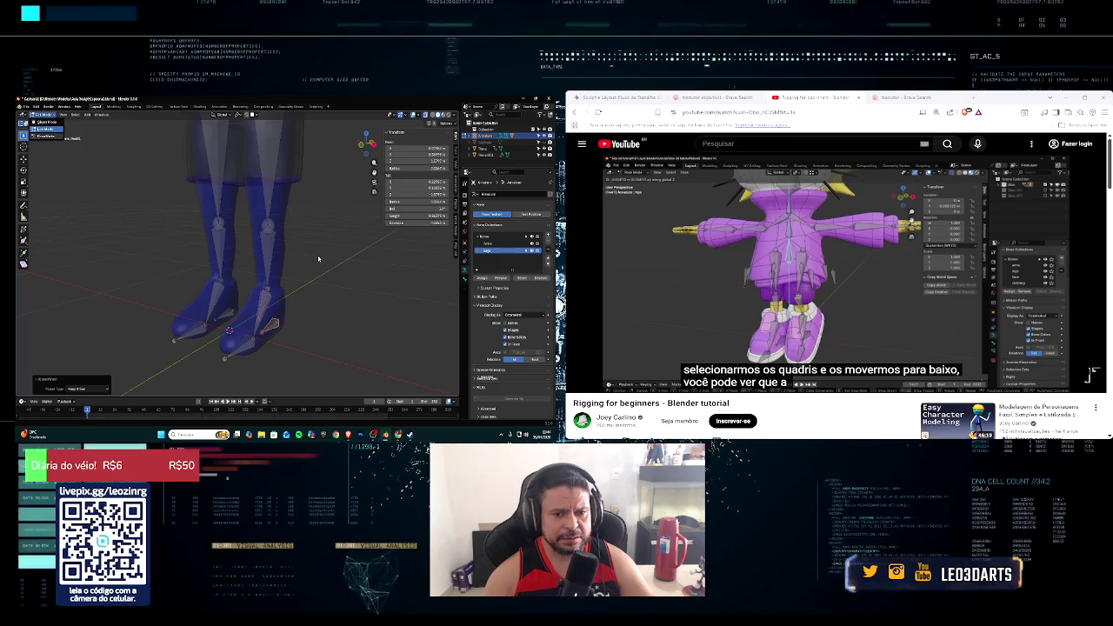
{"action": "key", "text": "p"}
{"action": "scroll", "coordinate": [318, 257], "scroll_direction": "down", "scroll_amount": 1}
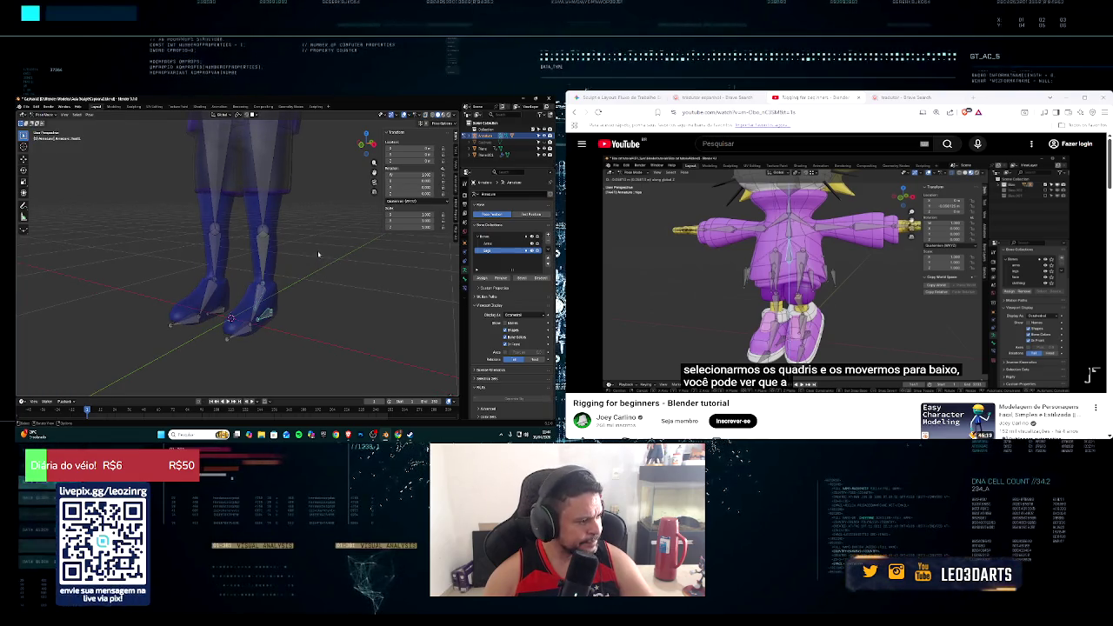
{"action": "middle_click_drag", "start_coordinate": [318, 254], "coordinate": [241, 181]}
{"action": "scroll", "coordinate": [241, 181], "scroll_direction": "down", "scroll_amount": 2}
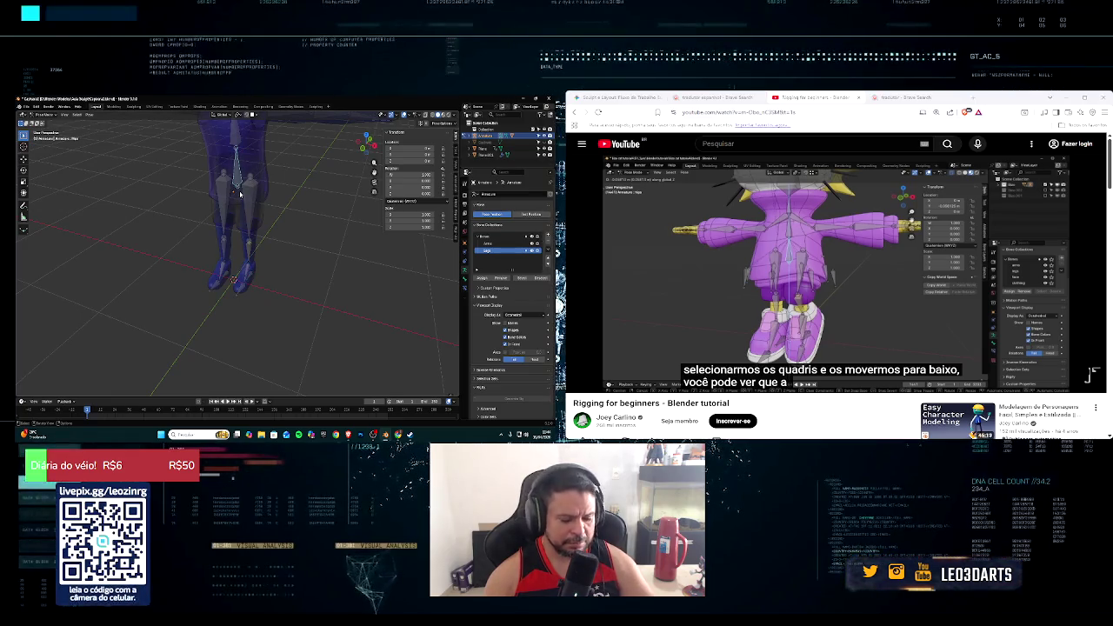
{"action": "key", "text": "g"}
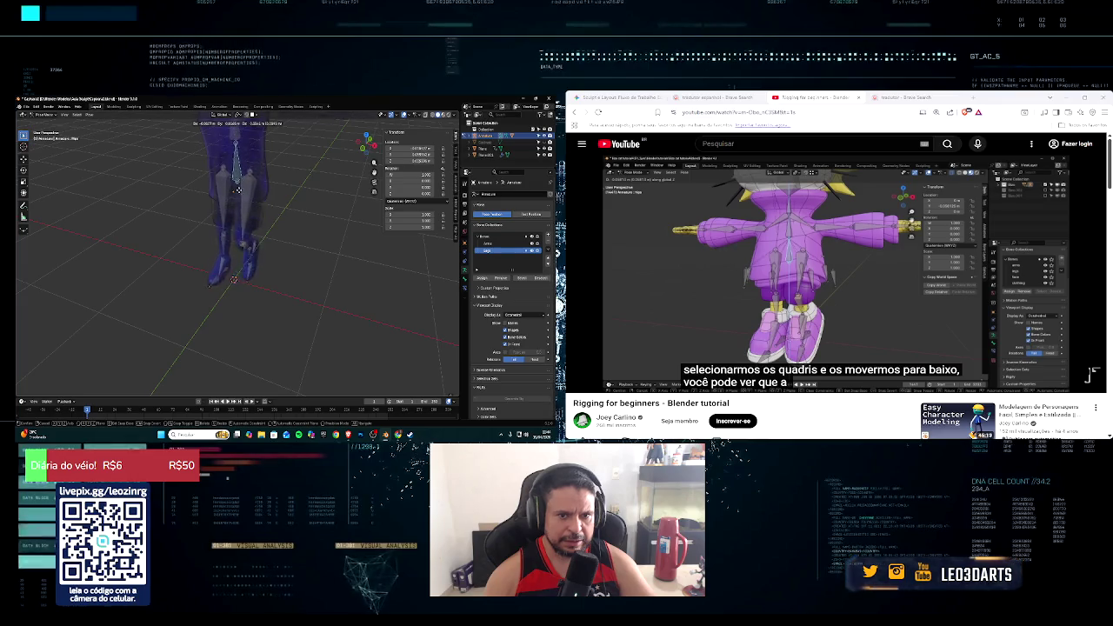
{"action": "middle_click_drag", "start_coordinate": [244, 178], "coordinate": [237, 199]}
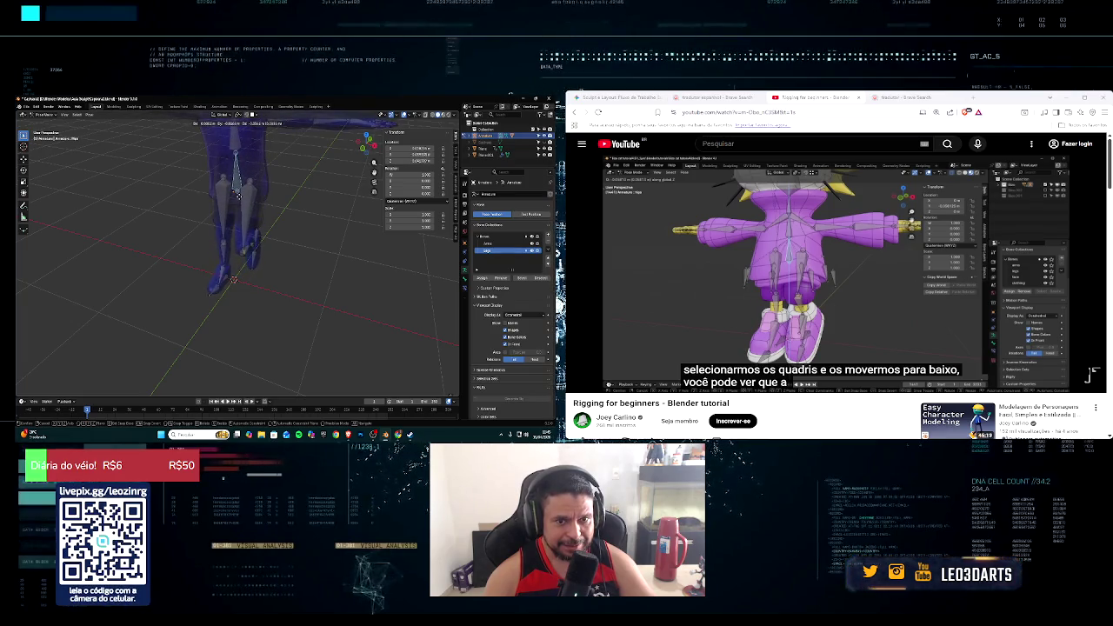
{"action": "key", "text": "Return"}
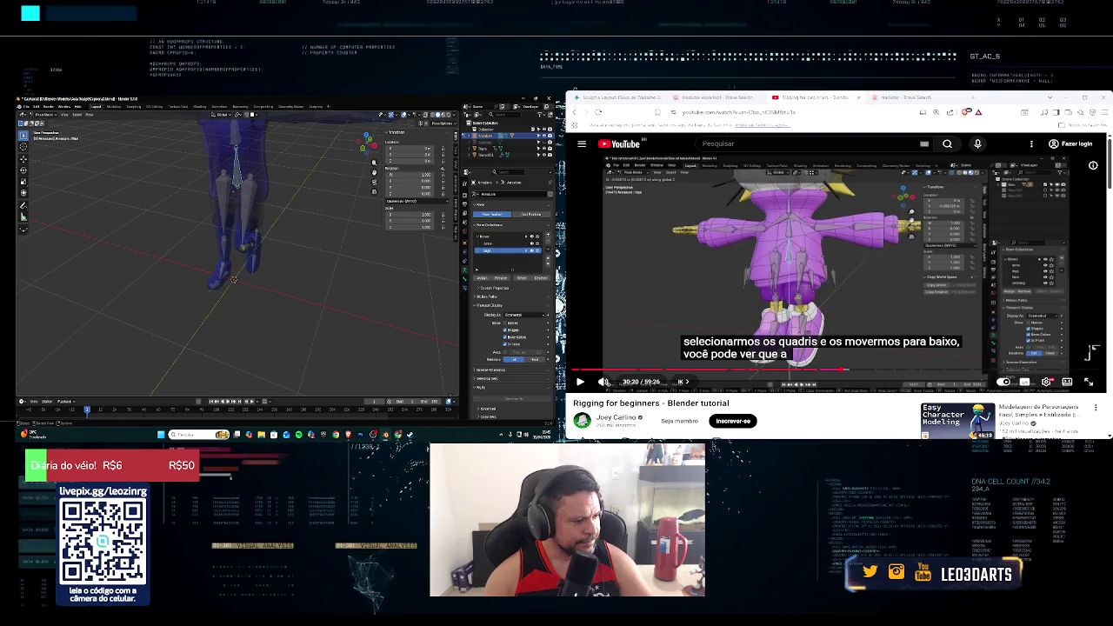
{"action": "left_click", "coordinate": [581, 382]}
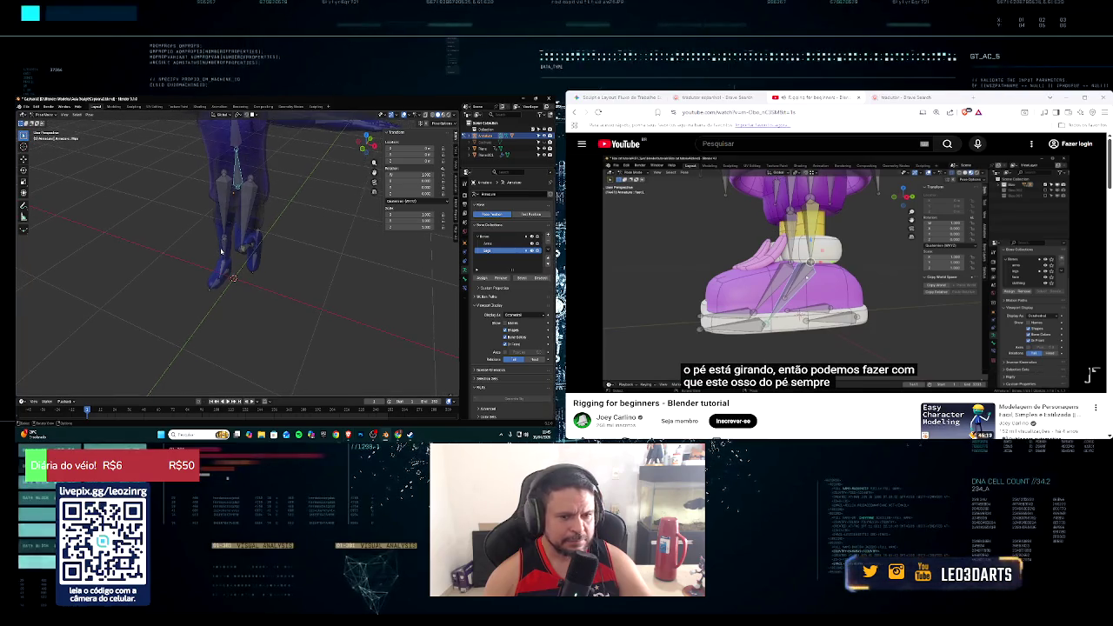
Step: Undo the hip move to restore the legs' straight rest pose, then orbit close on them
{"action": "key", "text": "KP_3"}
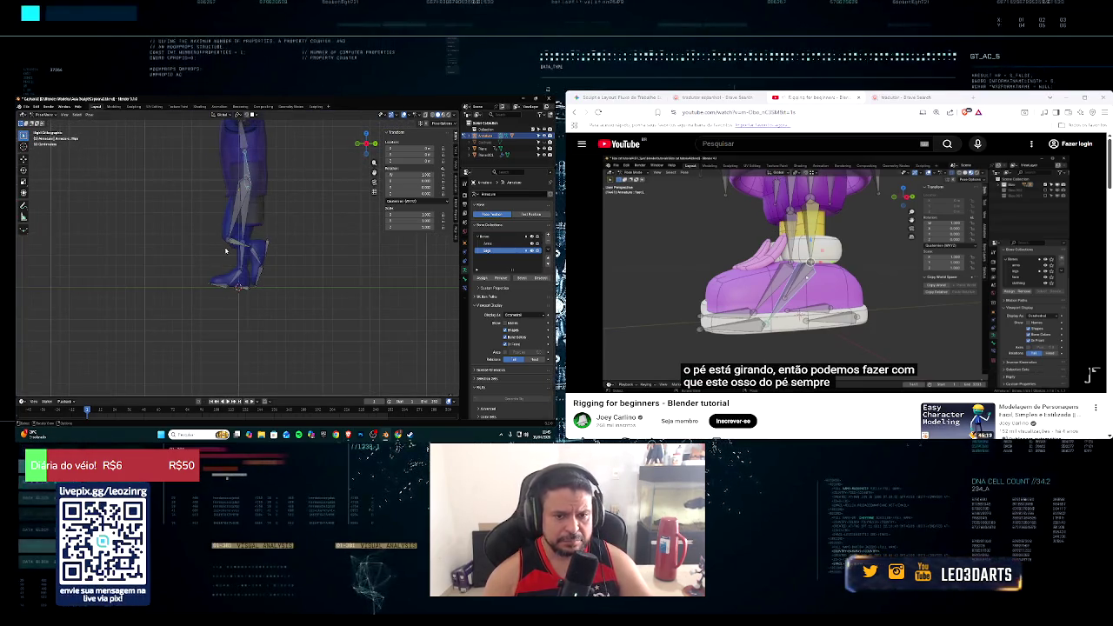
{"action": "middle_click_drag", "start_coordinate": [225, 251], "coordinate": [251, 260]}
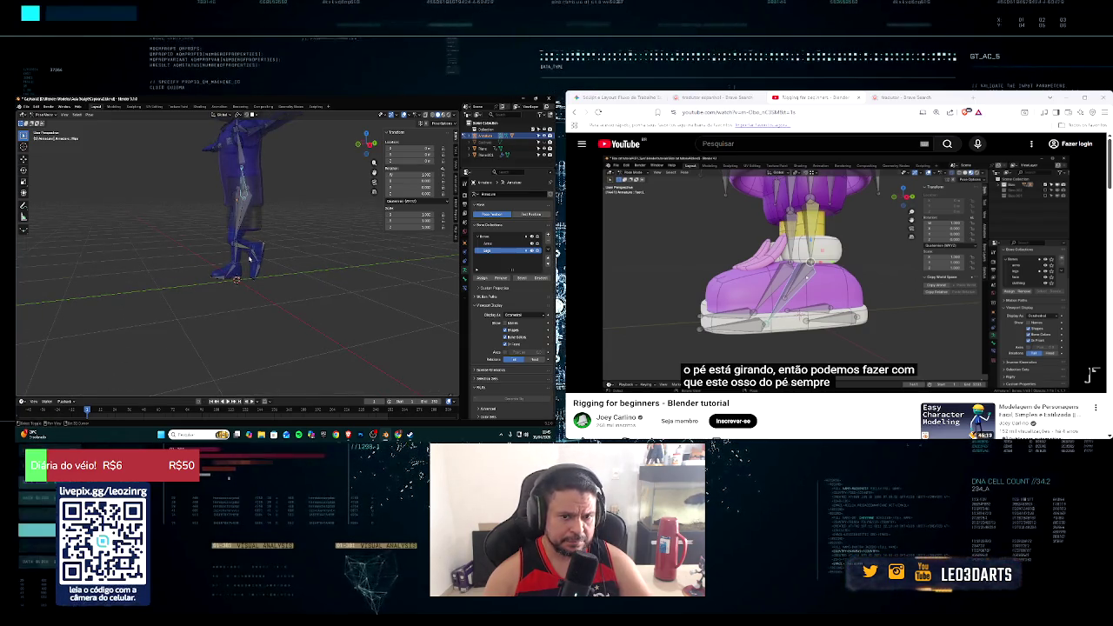
{"action": "key", "text": "z"}
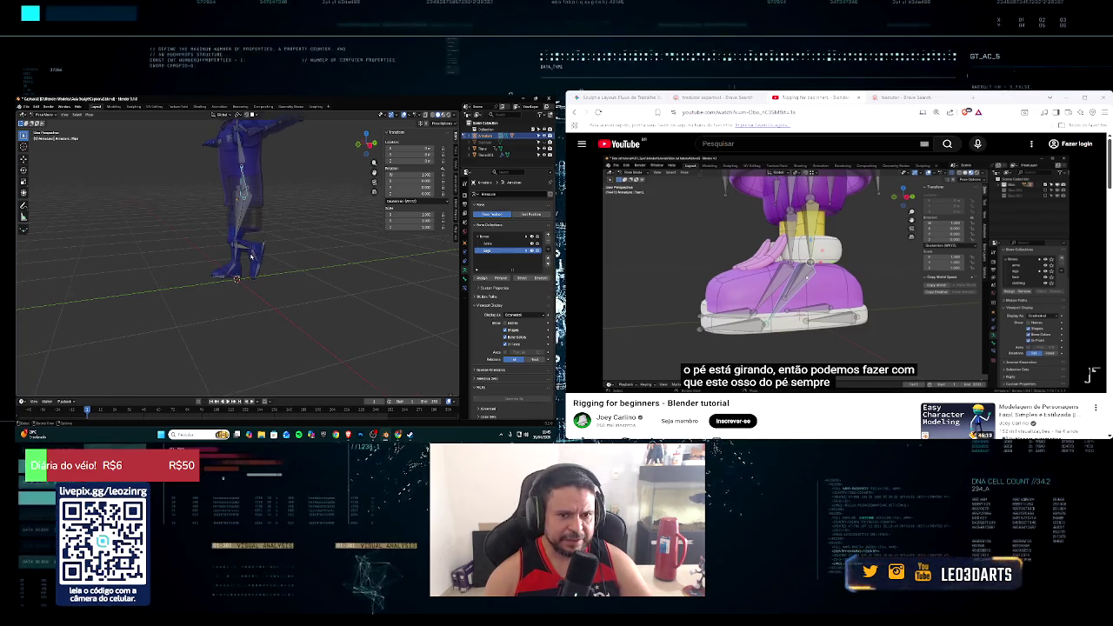
{"action": "key", "text": "ctrl+z"}
{"action": "middle_click_drag", "start_coordinate": [257, 252], "coordinate": [279, 261]}
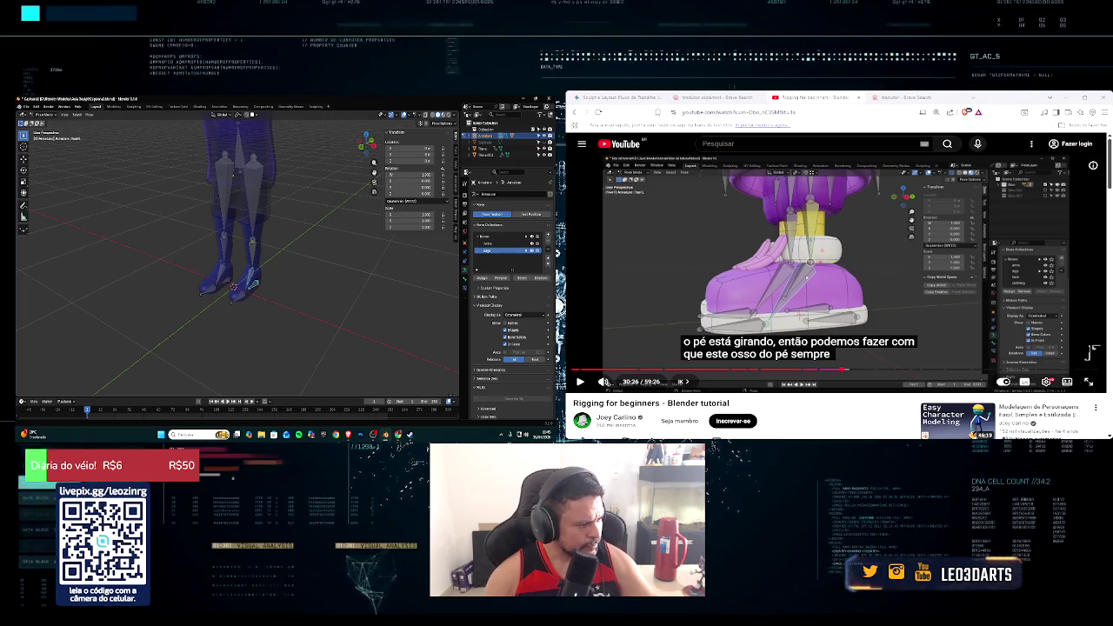
{"action": "left_click", "coordinate": [580, 381]}
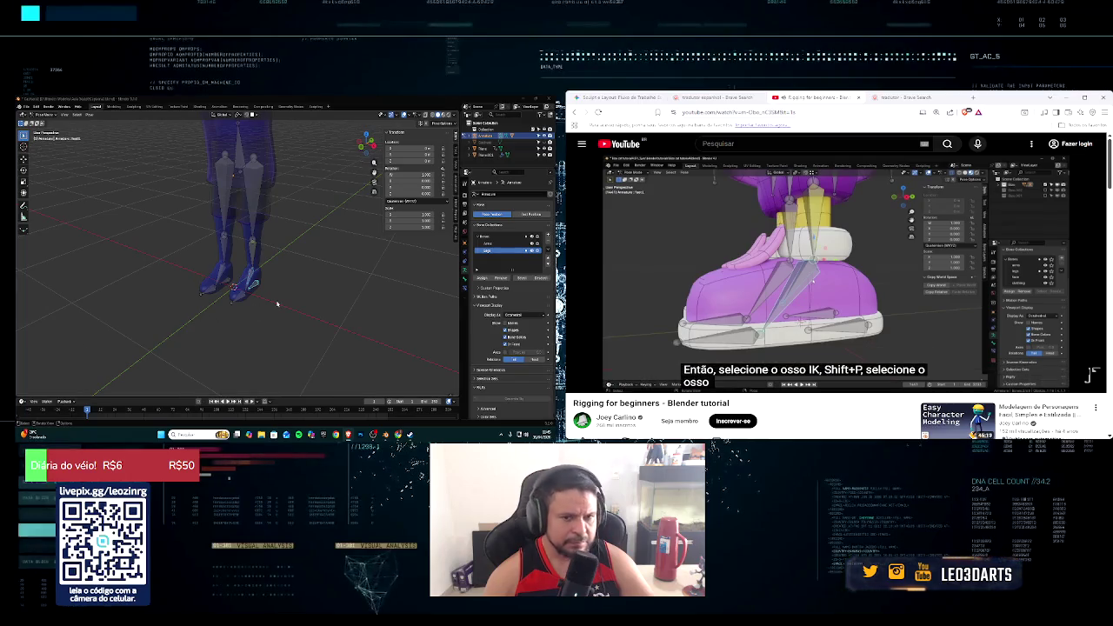
Step: Zoom to the feet, select the right foot's IK control bone plus the foot bone, and show Bone Constraints
{"action": "middle_click_drag", "start_coordinate": [222, 291], "coordinate": [246, 302]}
{"action": "scroll", "coordinate": [246, 302], "scroll_direction": "up", "scroll_amount": 2}
{"action": "scroll", "coordinate": [278, 304], "scroll_direction": "up", "scroll_amount": 2}
{"action": "scroll", "coordinate": [313, 307], "scroll_direction": "up", "scroll_amount": 2}
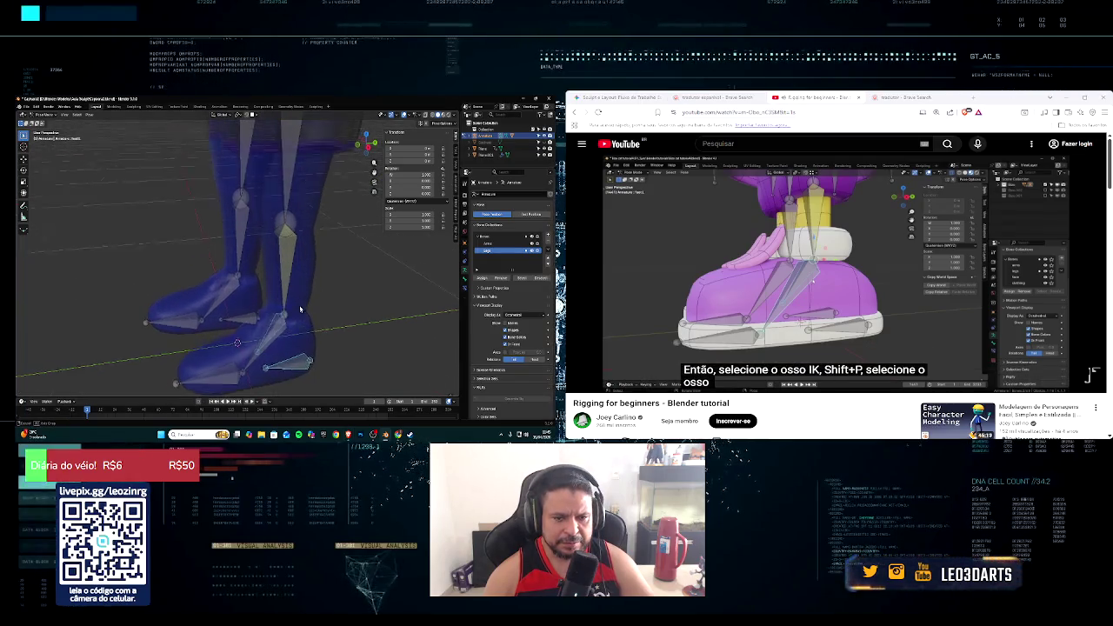
{"action": "scroll", "coordinate": [341, 310], "scroll_direction": "up", "scroll_amount": 2}
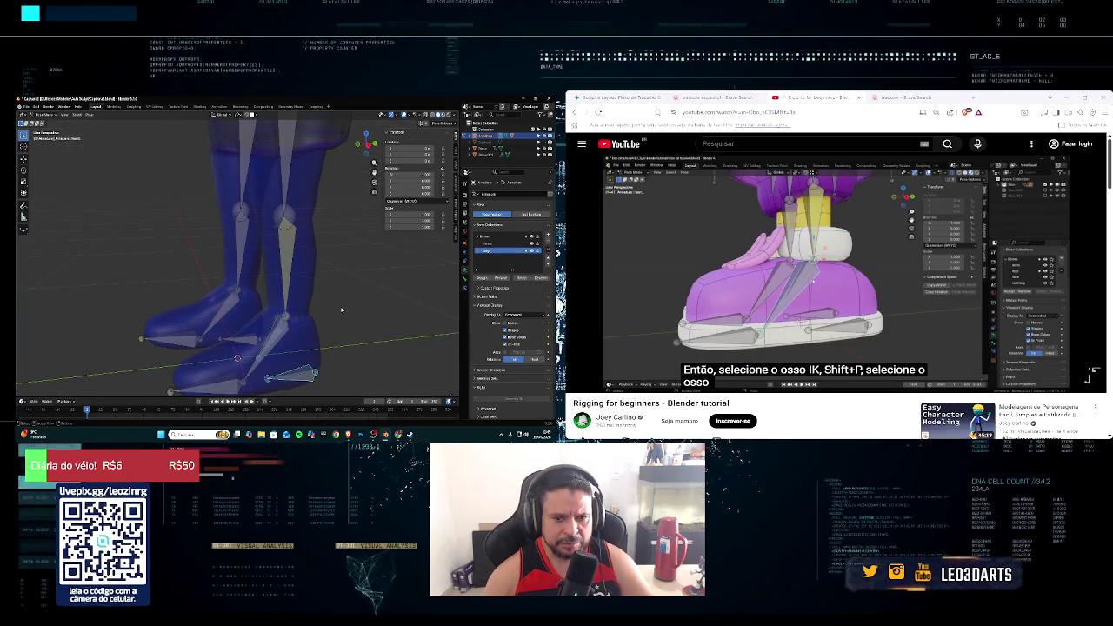
{"action": "left_click", "coordinate": [276, 335]}
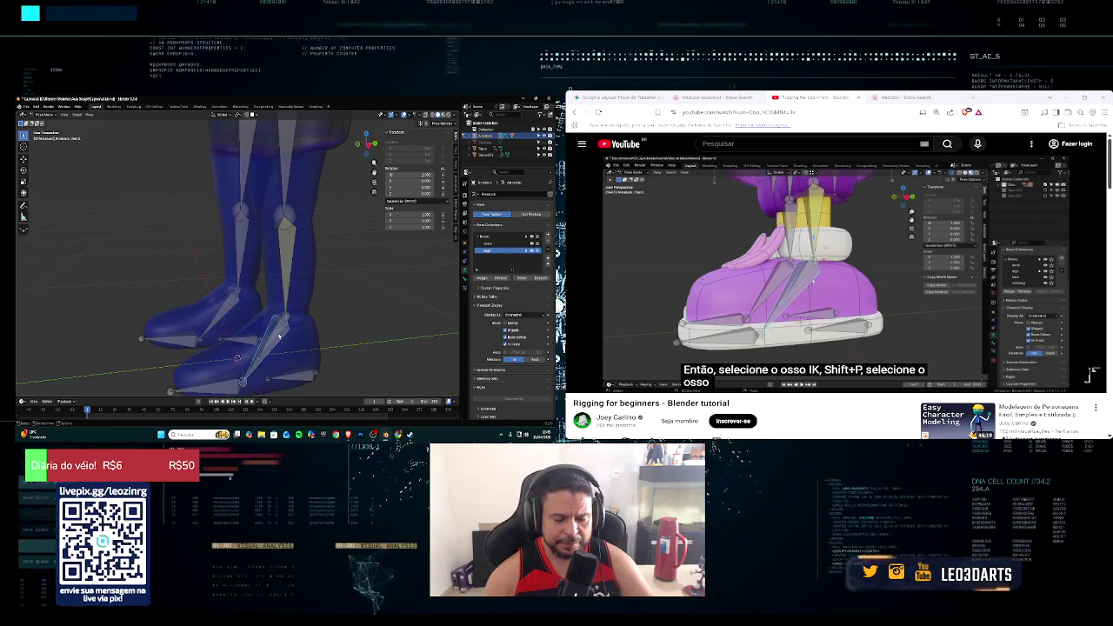
{"action": "left_click", "coordinate": [283, 324]}
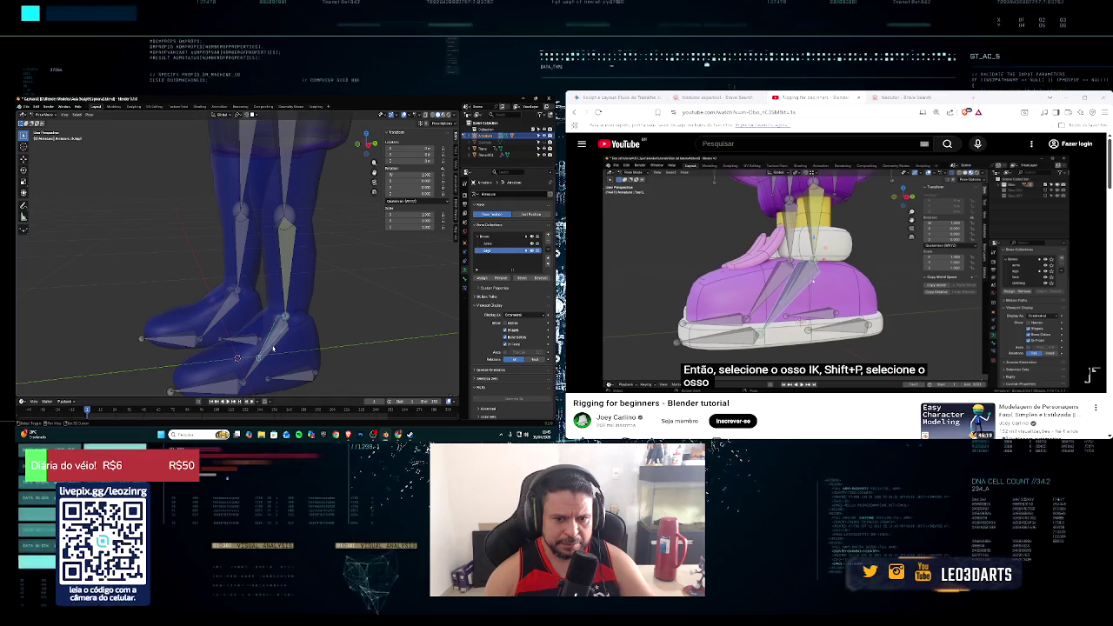
{"action": "scroll", "coordinate": [273, 348], "scroll_direction": "down", "scroll_amount": 3}
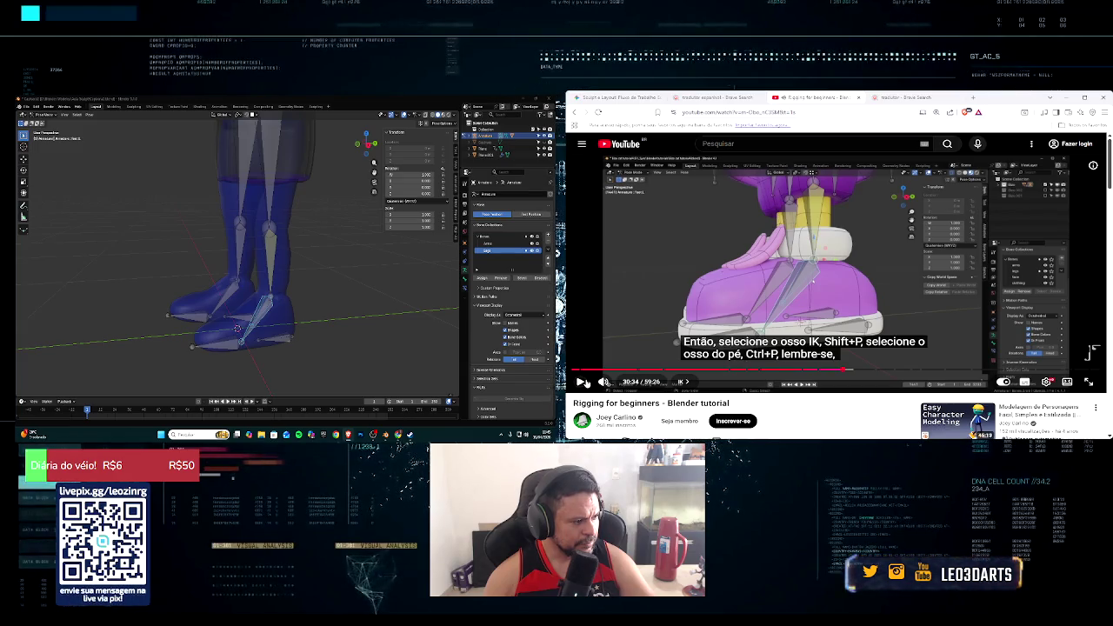
{"action": "middle_click_drag", "start_coordinate": [278, 252], "coordinate": [255, 265]}
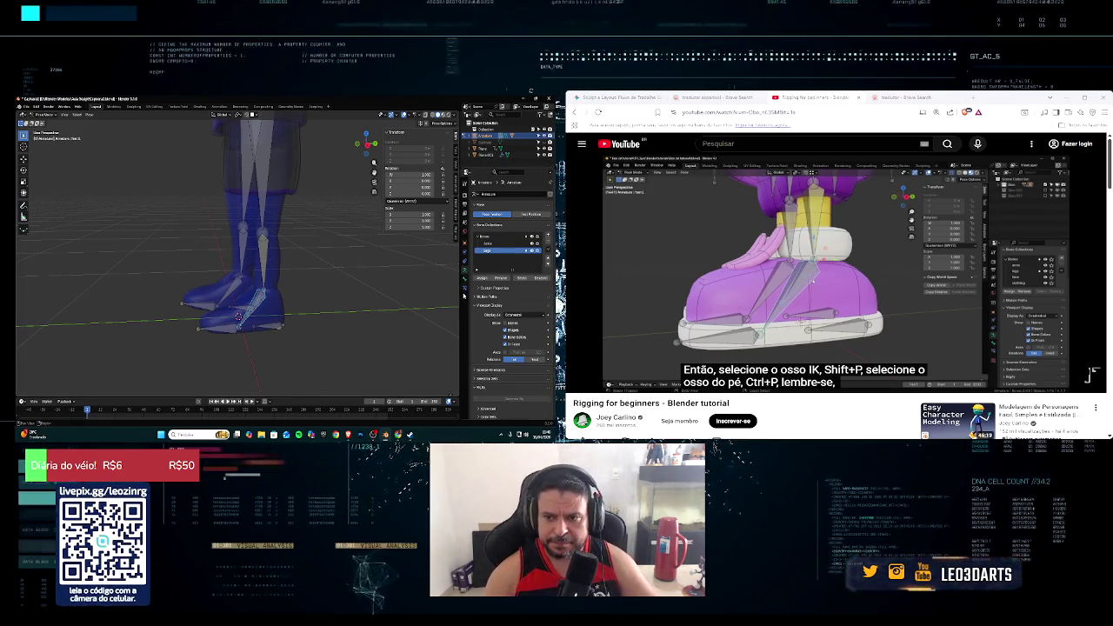
{"action": "left_click", "coordinate": [464, 290]}
Step: Add a Copy Rotation constraint to the right foot bone, checking it against the tutorial
{"action": "left_click", "coordinate": [511, 193]}
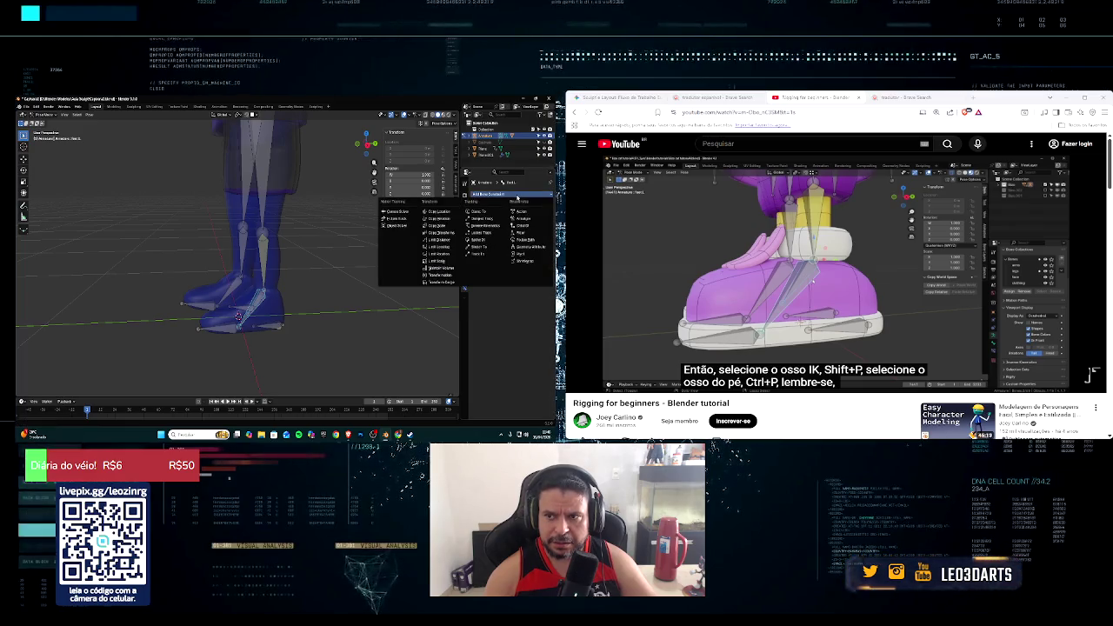
{"action": "left_click", "coordinate": [438, 218]}
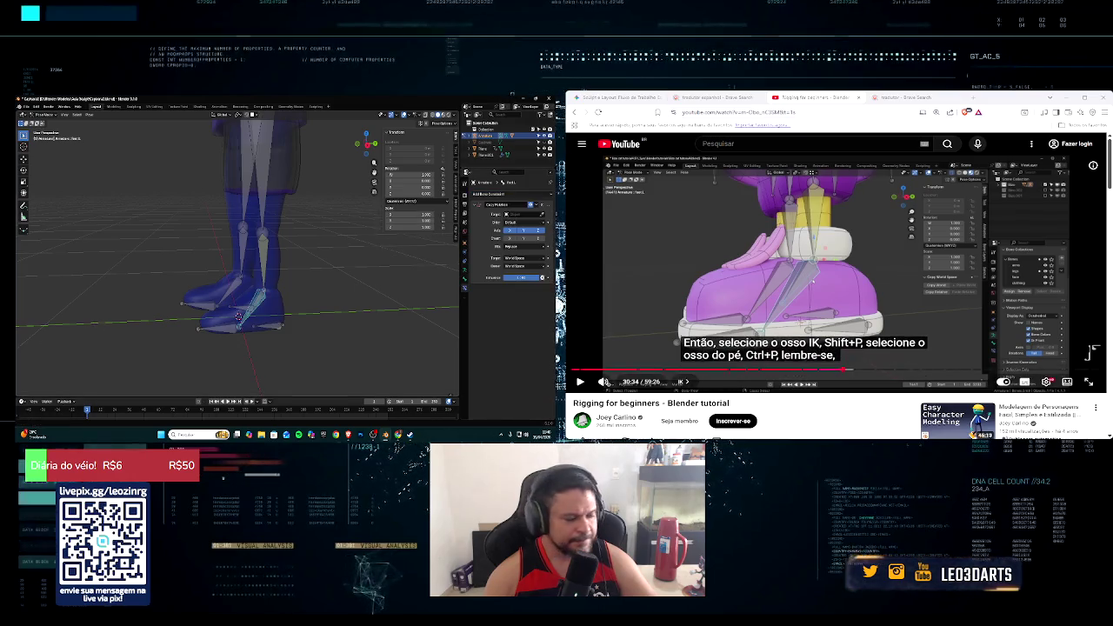
{"action": "mouse_move", "coordinate": [608, 383]}
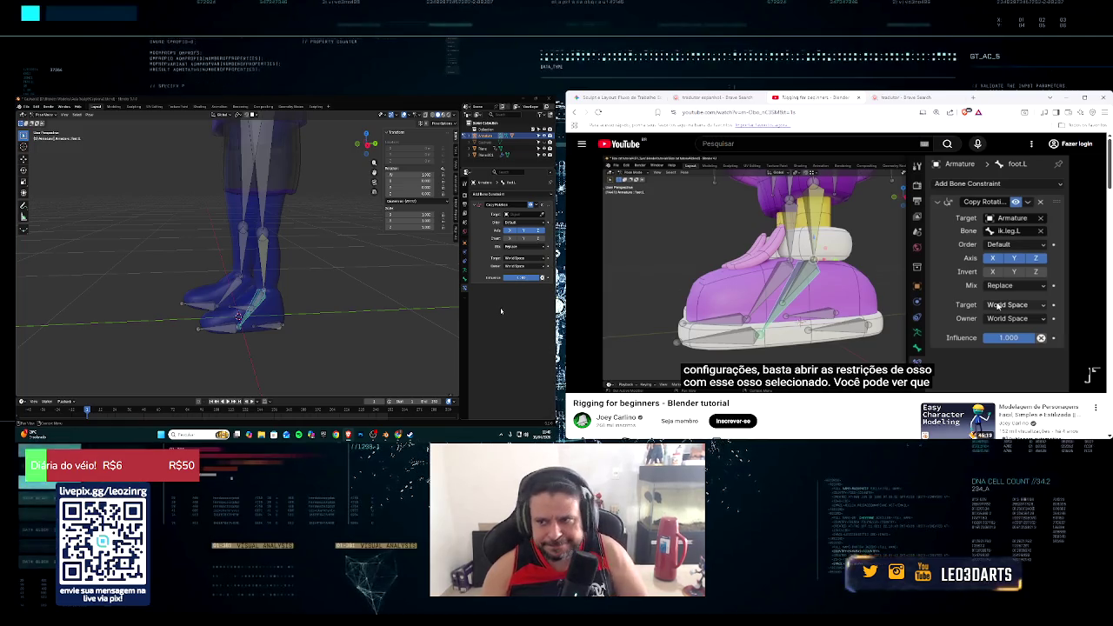
{"action": "left_click", "coordinate": [1098, 323]}
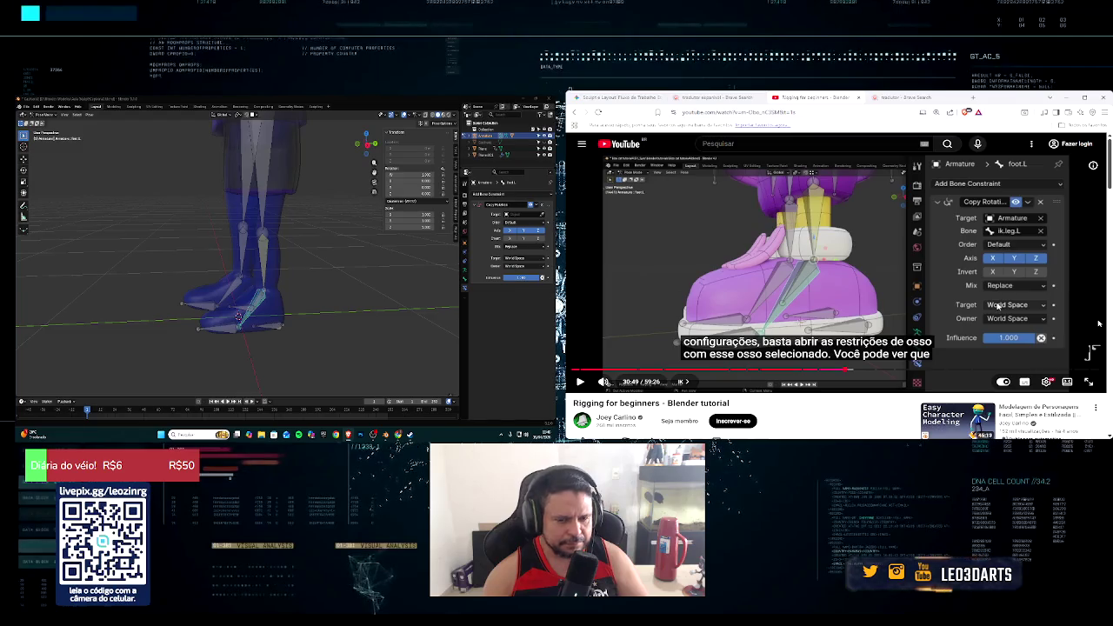
{"action": "left_click", "coordinate": [580, 382]}
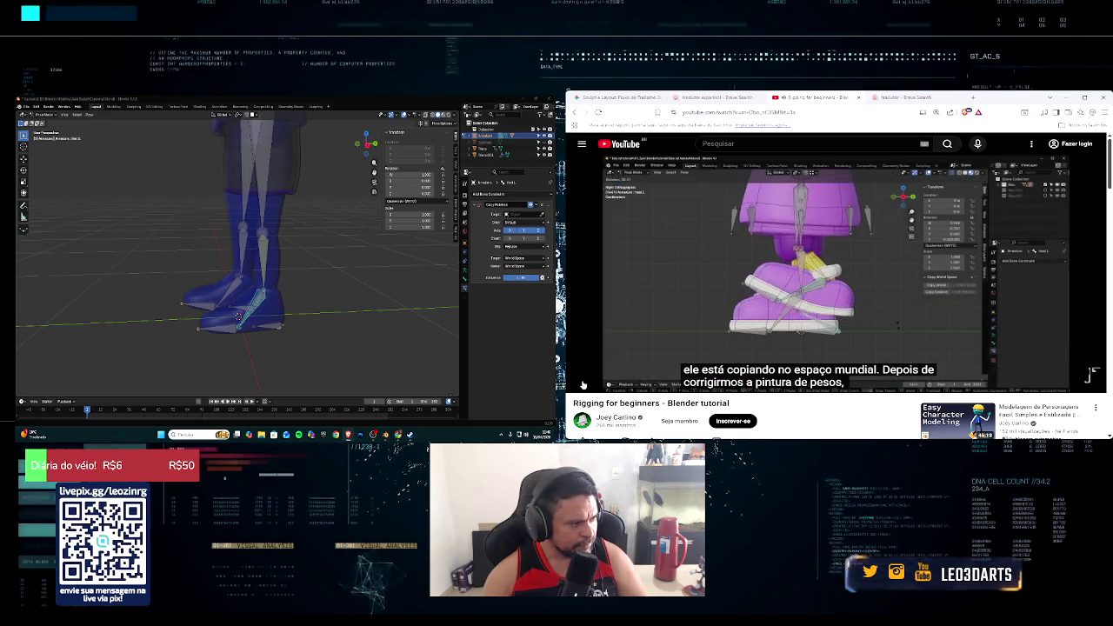
{"action": "left_click", "coordinate": [983, 320]}
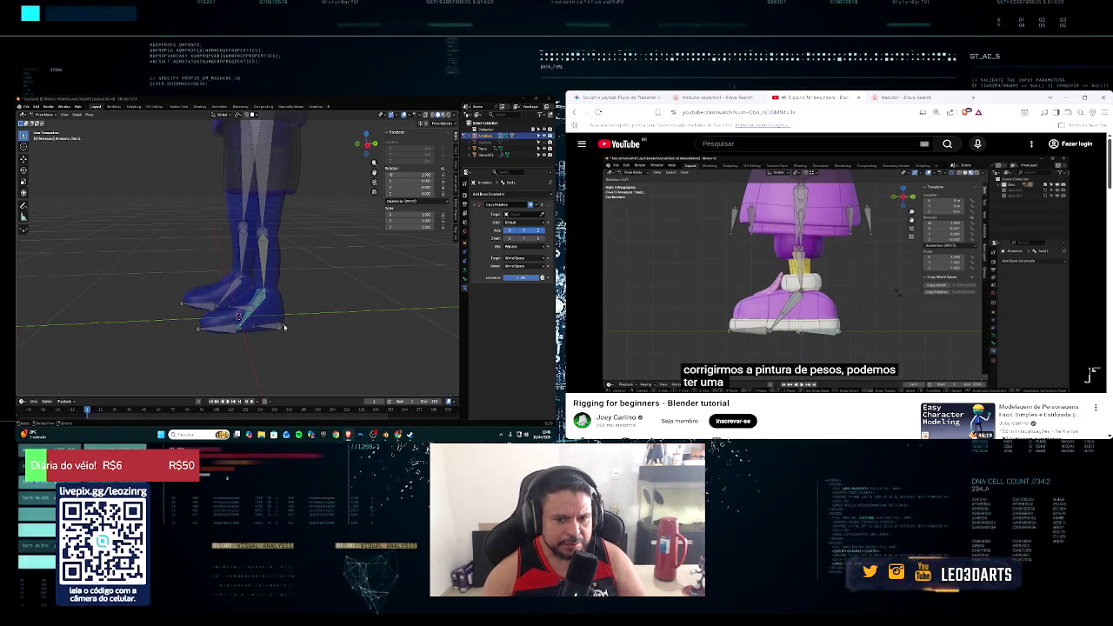
{"action": "left_click", "coordinate": [283, 327]}
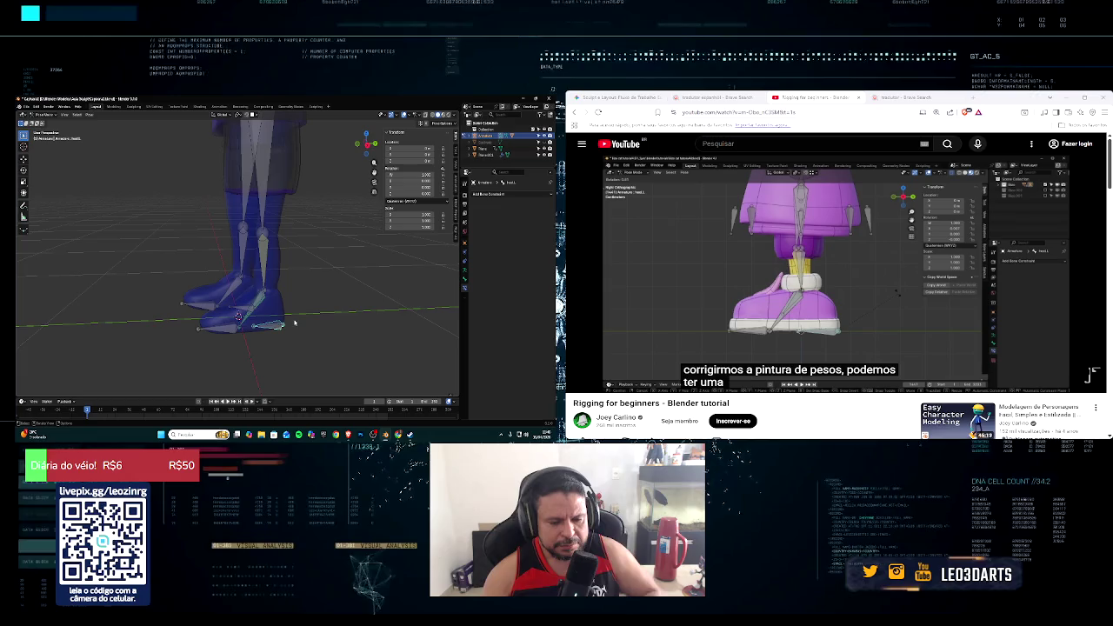
{"action": "key", "text": "g"}
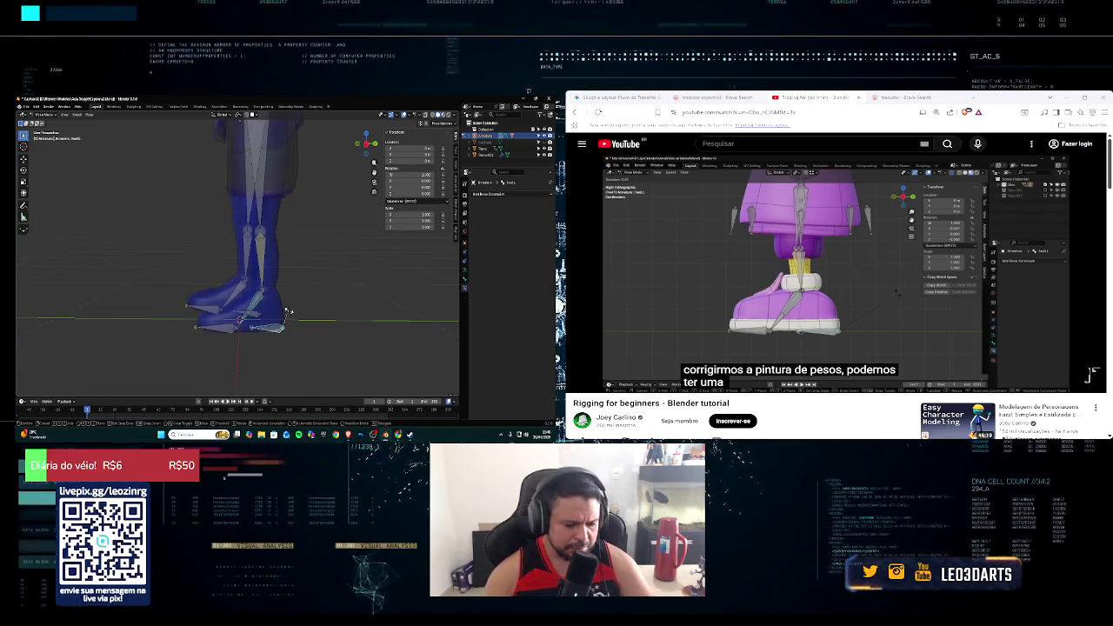
{"action": "key", "text": "r"}
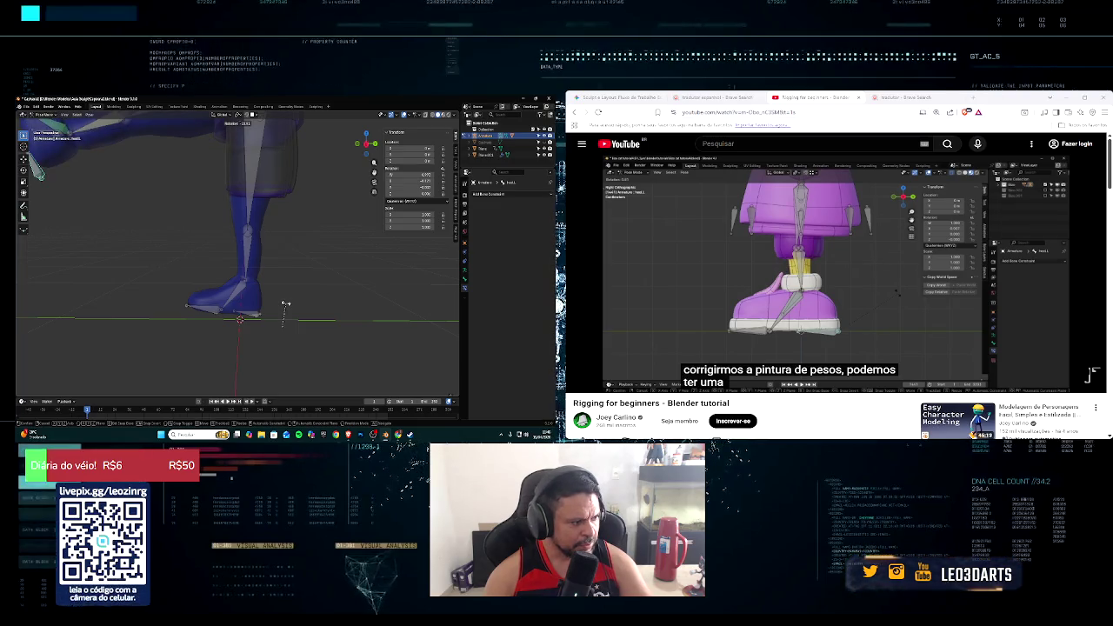
{"action": "right_click", "coordinate": [269, 296]}
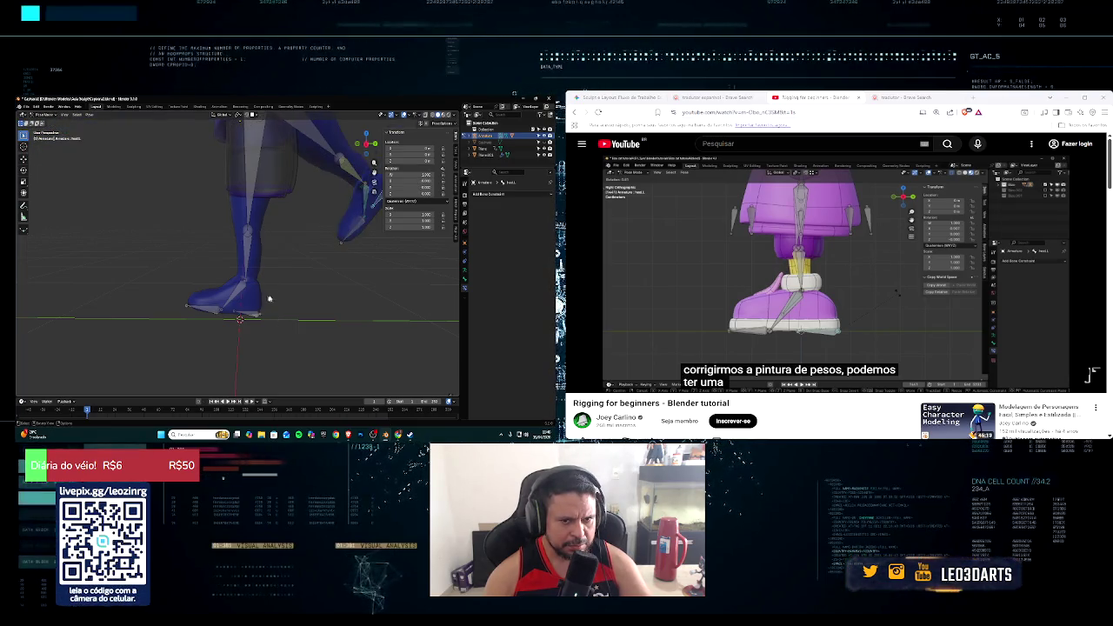
{"action": "scroll", "coordinate": [322, 292], "scroll_direction": "down", "scroll_amount": 2}
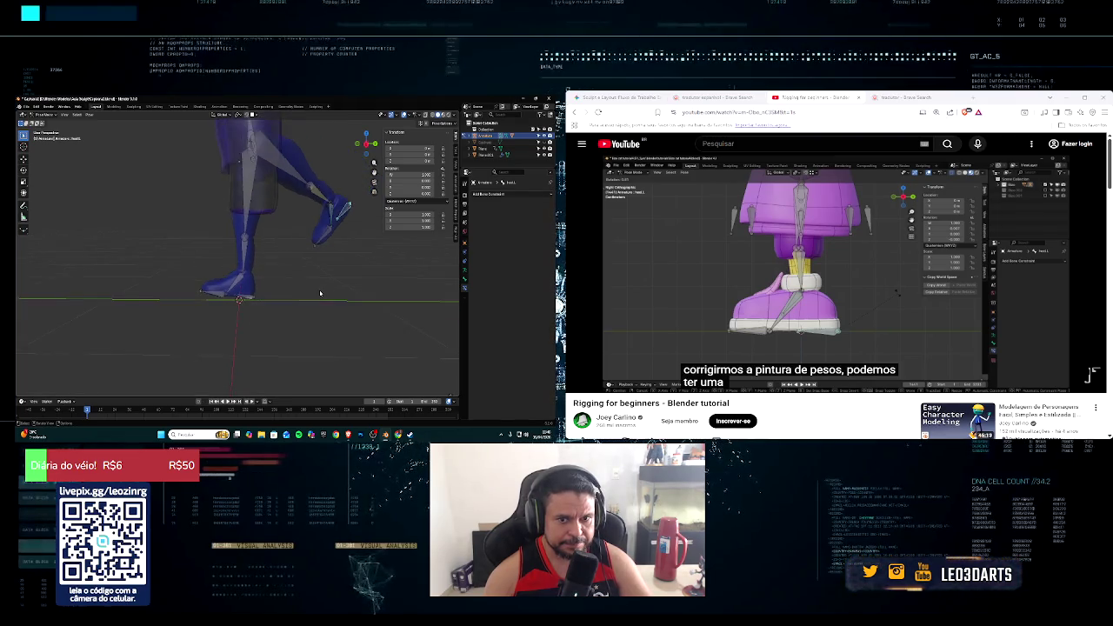
{"action": "key", "text": "ctrl+z"}
{"action": "scroll", "coordinate": [296, 296], "scroll_direction": "up", "scroll_amount": 2}
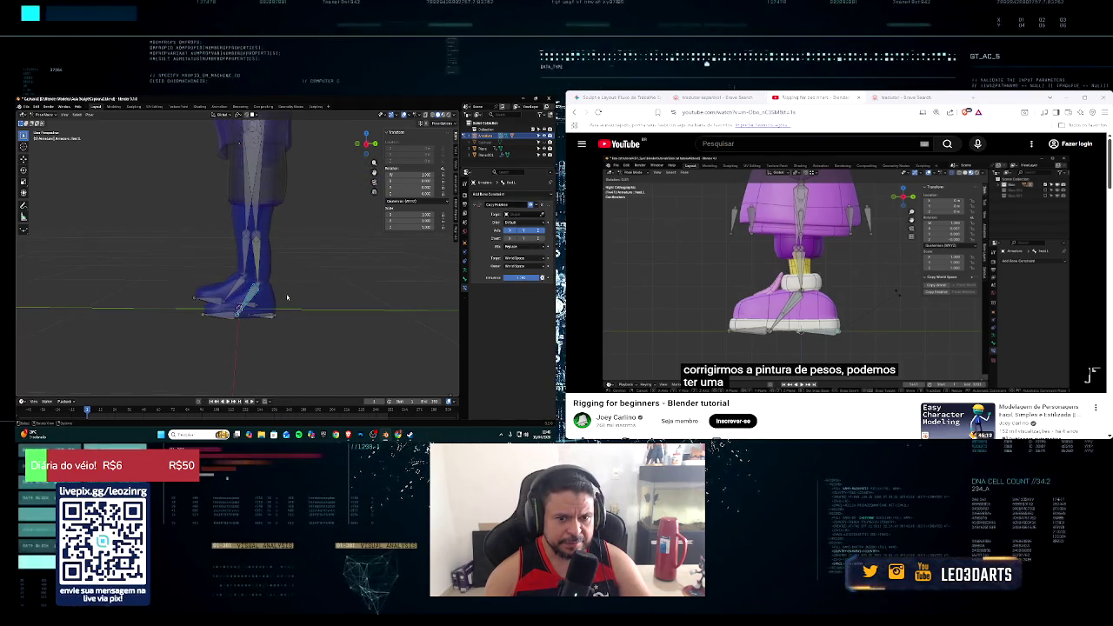
{"action": "left_click", "coordinate": [272, 317]}
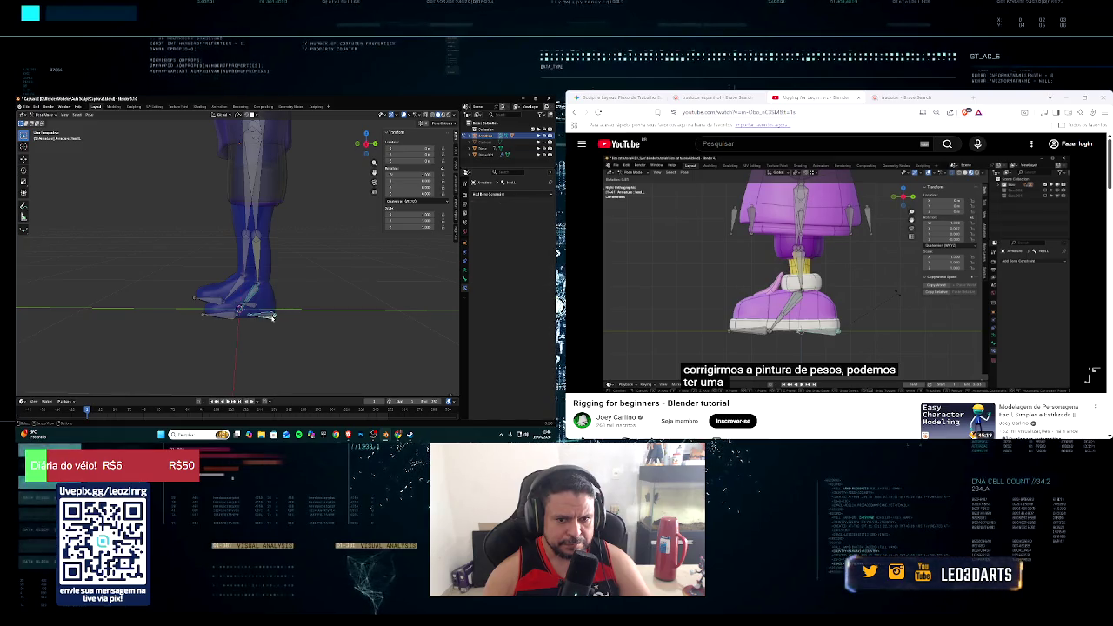
{"action": "key", "text": "g"}
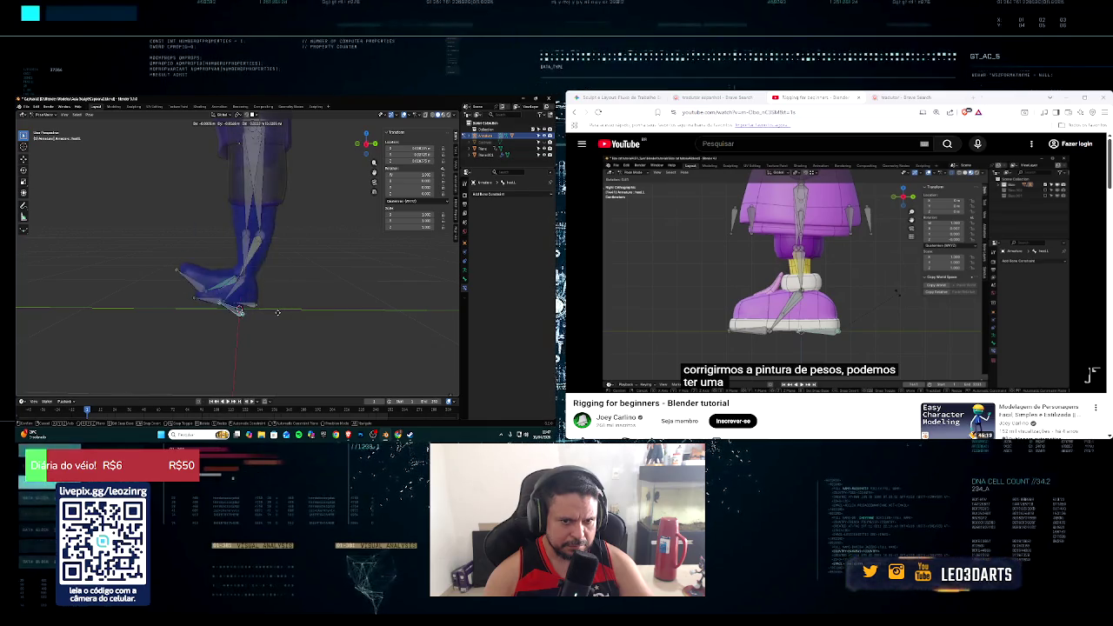
{"action": "right_click", "coordinate": [280, 311]}
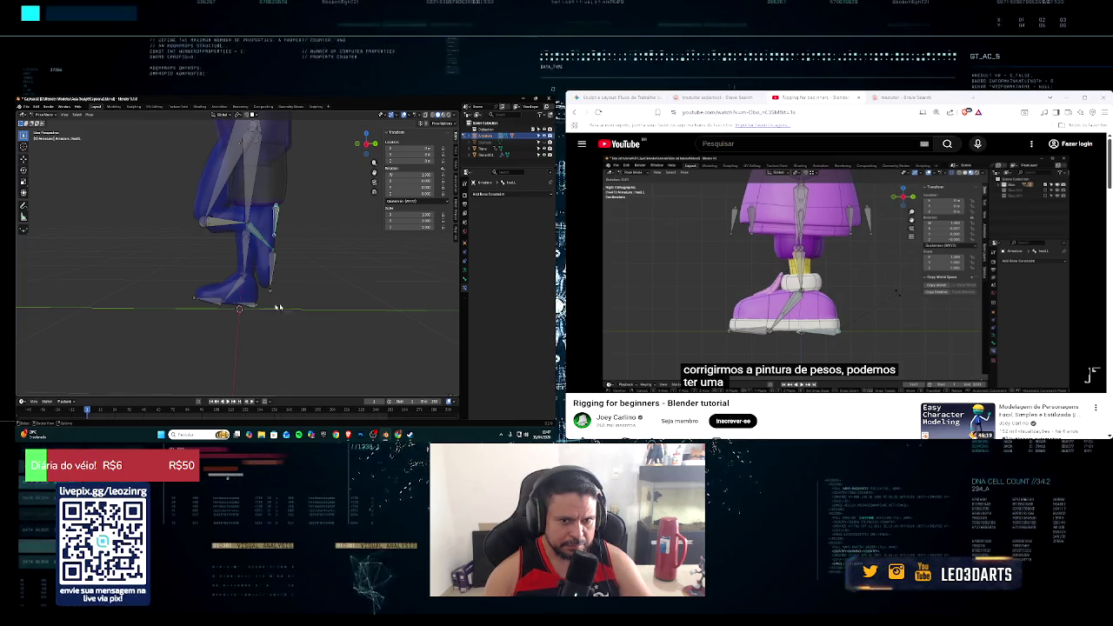
{"action": "key", "text": "ctrl+z"}
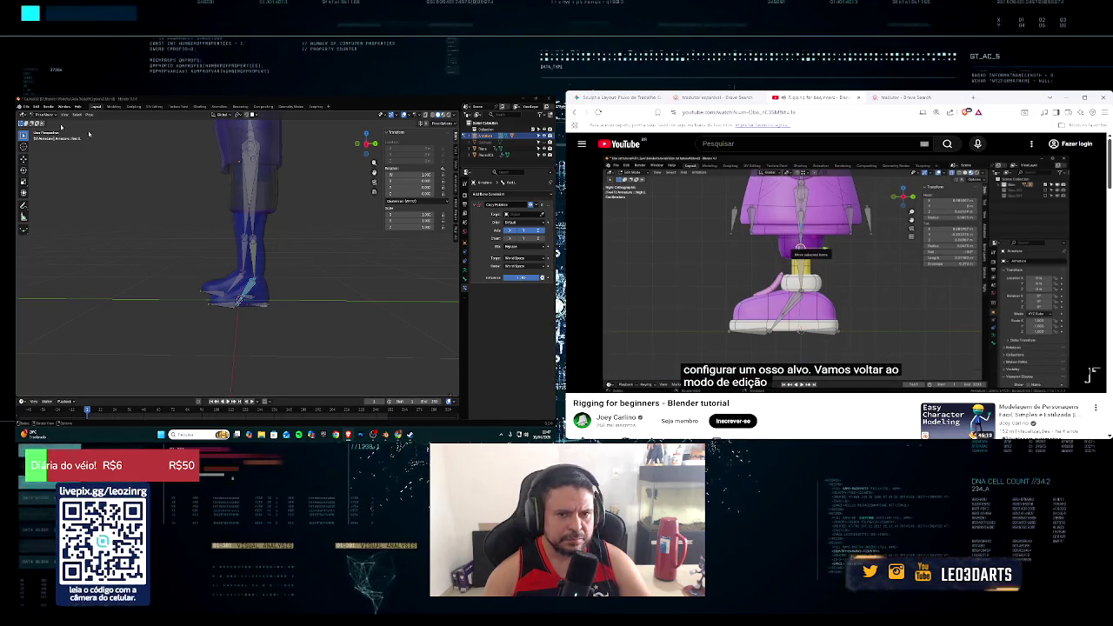
Step: Deselect all bones, return the armature to Edit Mode, and zoom in on the legs
{"action": "middle_click_drag", "start_coordinate": [101, 187], "coordinate": [178, 225]}
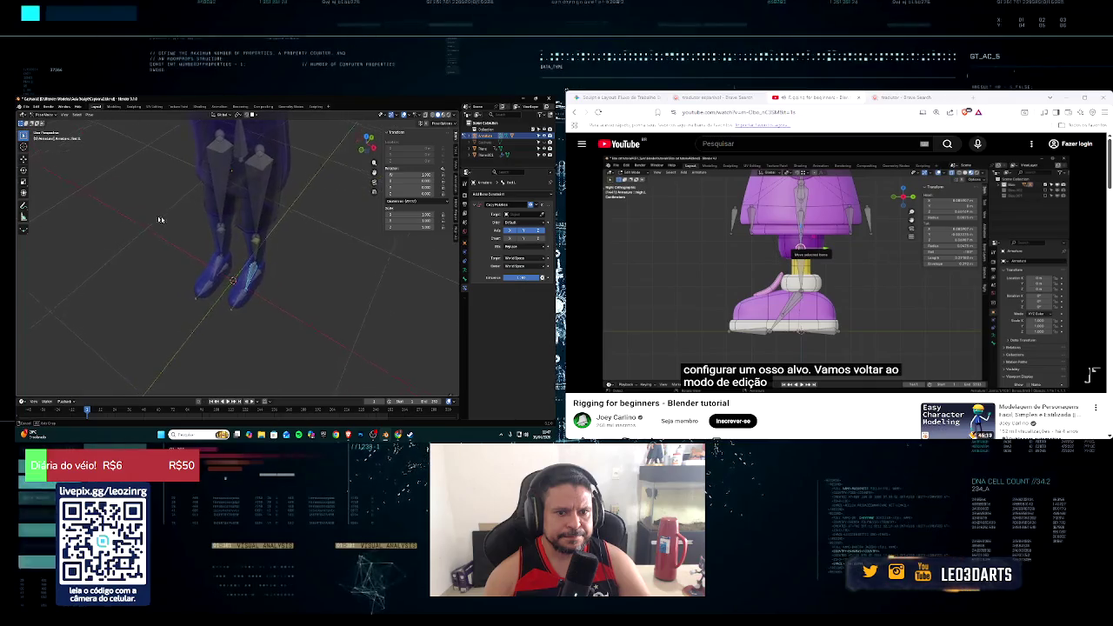
{"action": "key", "text": "ctrl+z"}
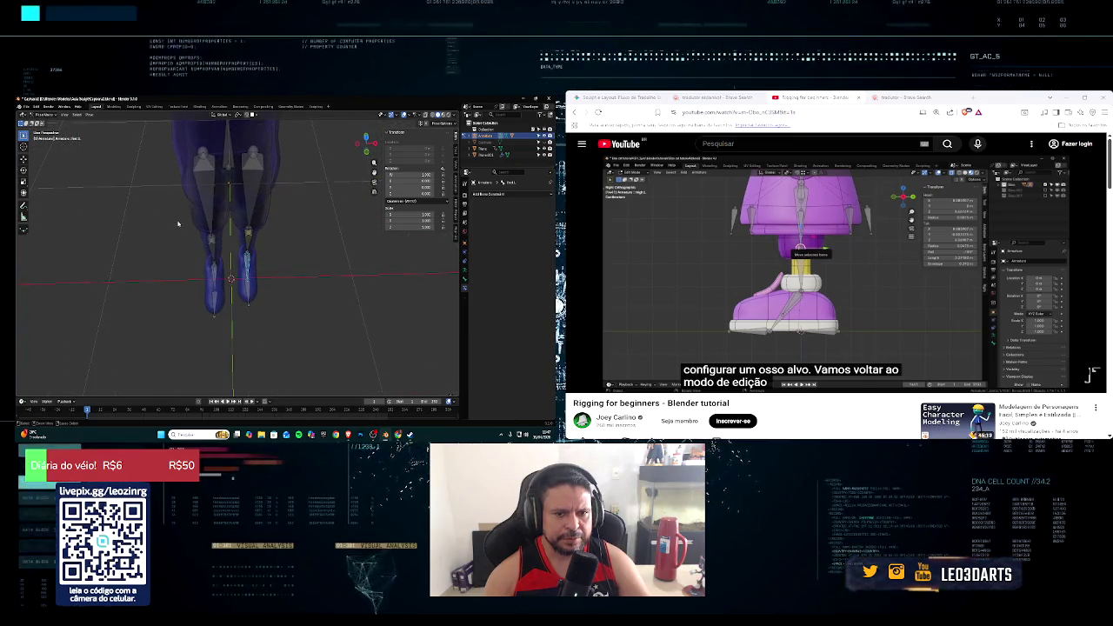
{"action": "mouse_move", "coordinate": [257, 231]}
{"action": "middle_mouse_down"}
{"action": "mouse_move", "coordinate": [212, 205]}
{"action": "mouse_move", "coordinate": [328, 202]}
{"action": "mouse_move", "coordinate": [201, 194]}
{"action": "mouse_move", "coordinate": [214, 218]}
{"action": "middle_mouse_up"}
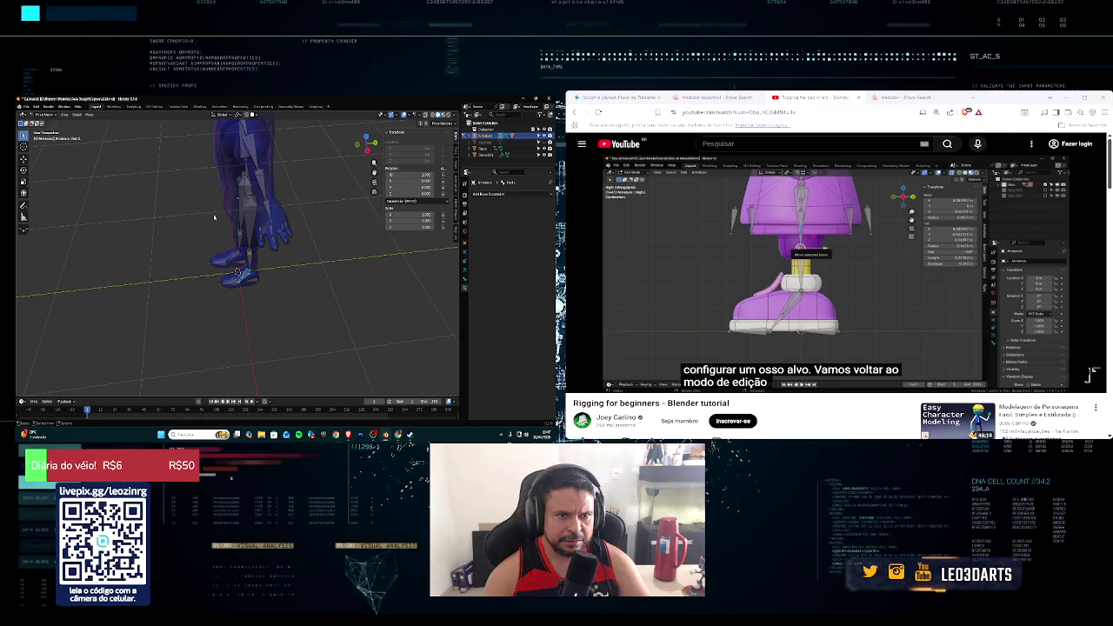
{"action": "left_click", "coordinate": [50, 115]}
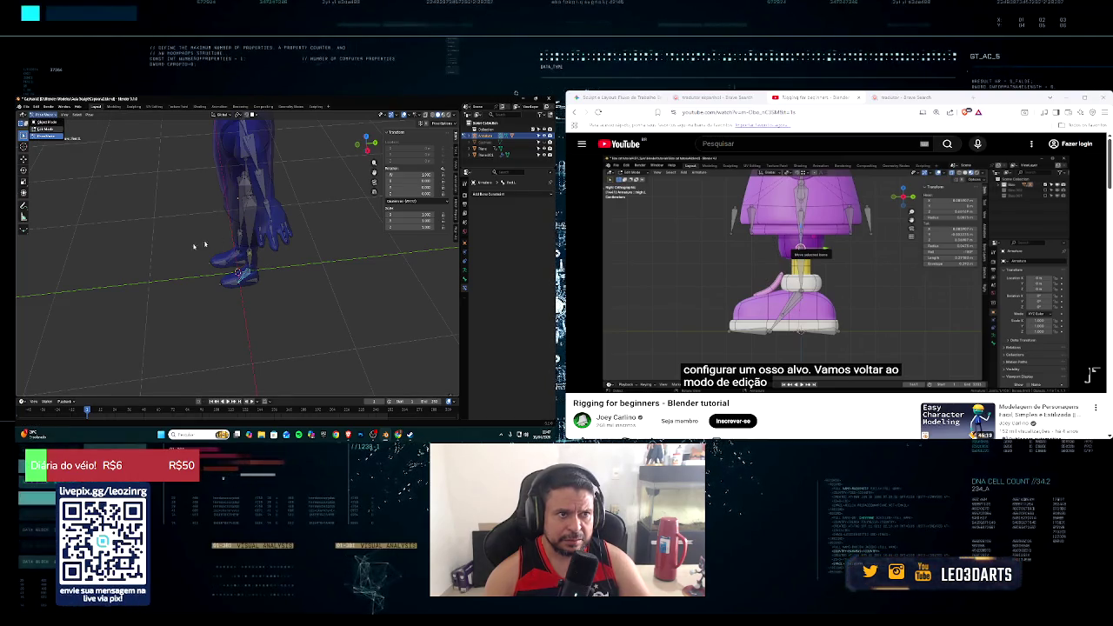
{"action": "key", "text": "Tab"}
{"action": "mouse_move", "coordinate": [174, 249]}
{"action": "middle_mouse_down"}
{"action": "mouse_move", "coordinate": [217, 228]}
{"action": "mouse_move", "coordinate": [261, 248]}
{"action": "mouse_move", "coordinate": [287, 240]}
{"action": "mouse_move", "coordinate": [258, 231]}
{"action": "middle_mouse_up"}
{"action": "scroll", "coordinate": [294, 265], "scroll_direction": "up", "scroll_amount": 3}
{"action": "scroll", "coordinate": [294, 266], "scroll_direction": "up", "scroll_amount": 2}
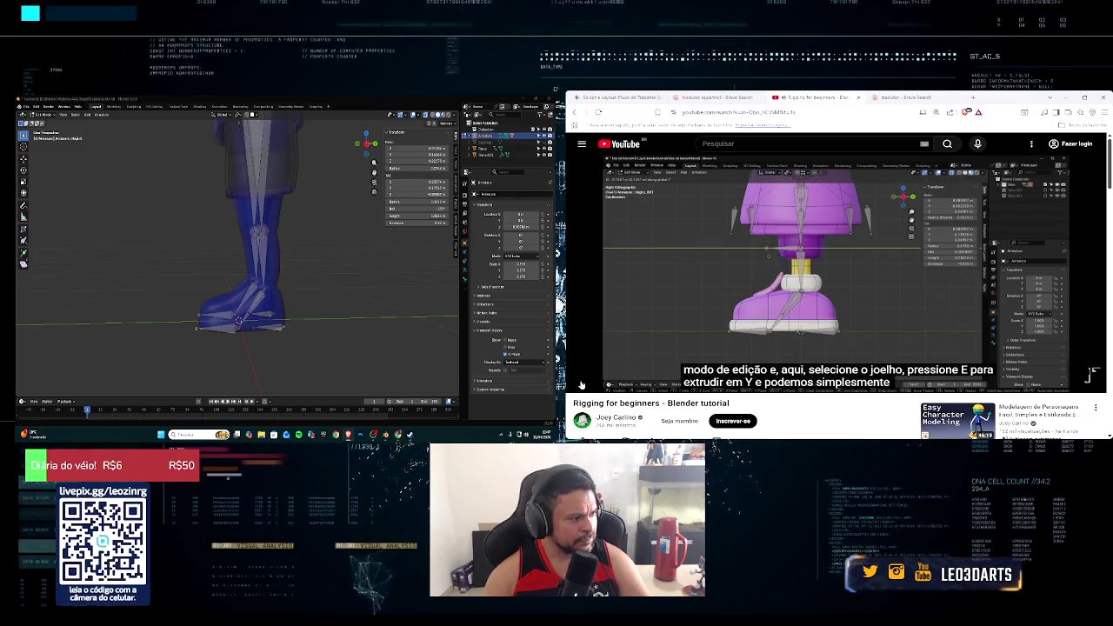
Step: In side view, extrude a new bone from the knee along the Y axis
{"action": "key", "text": "space"}
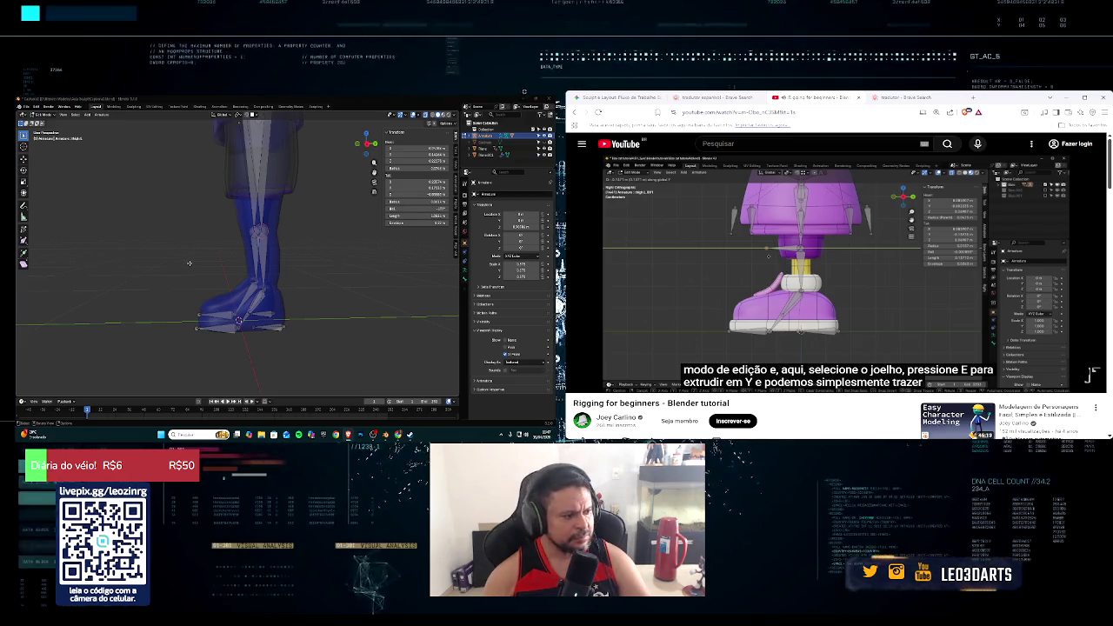
{"action": "middle_click_drag", "start_coordinate": [199, 254], "coordinate": [190, 257]}
{"action": "key", "text": "KP_3"}
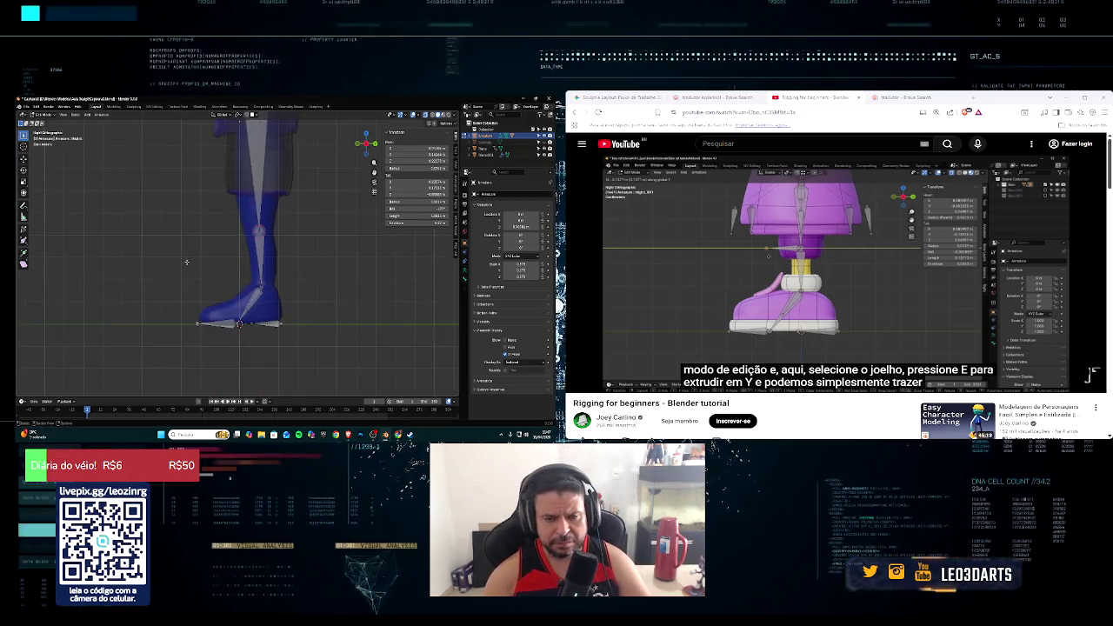
{"action": "key", "text": "e"}
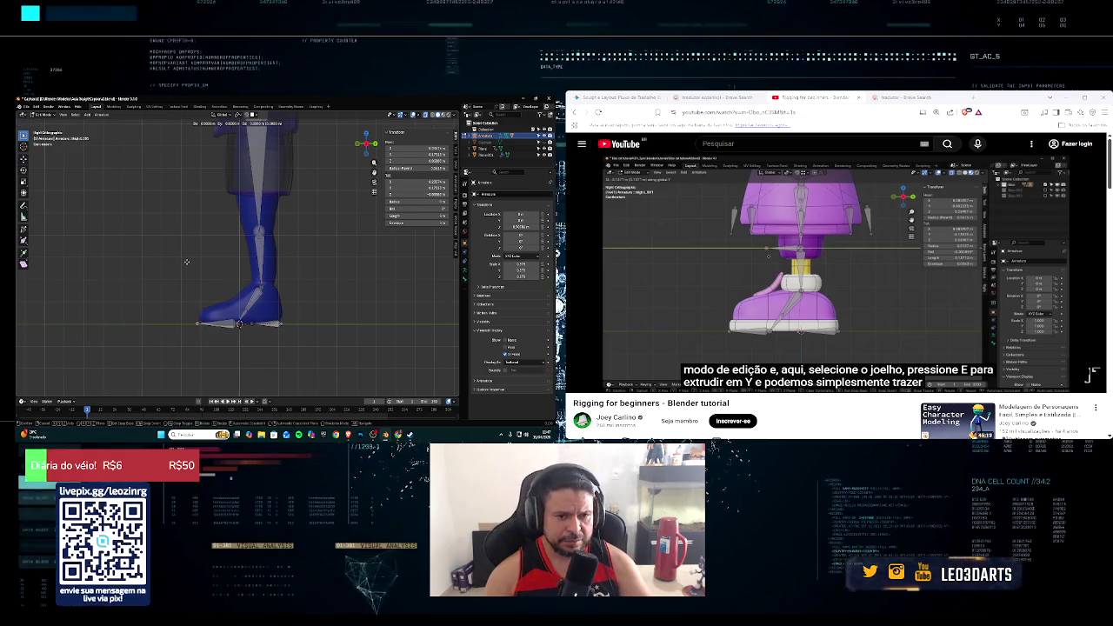
{"action": "key", "text": "y"}
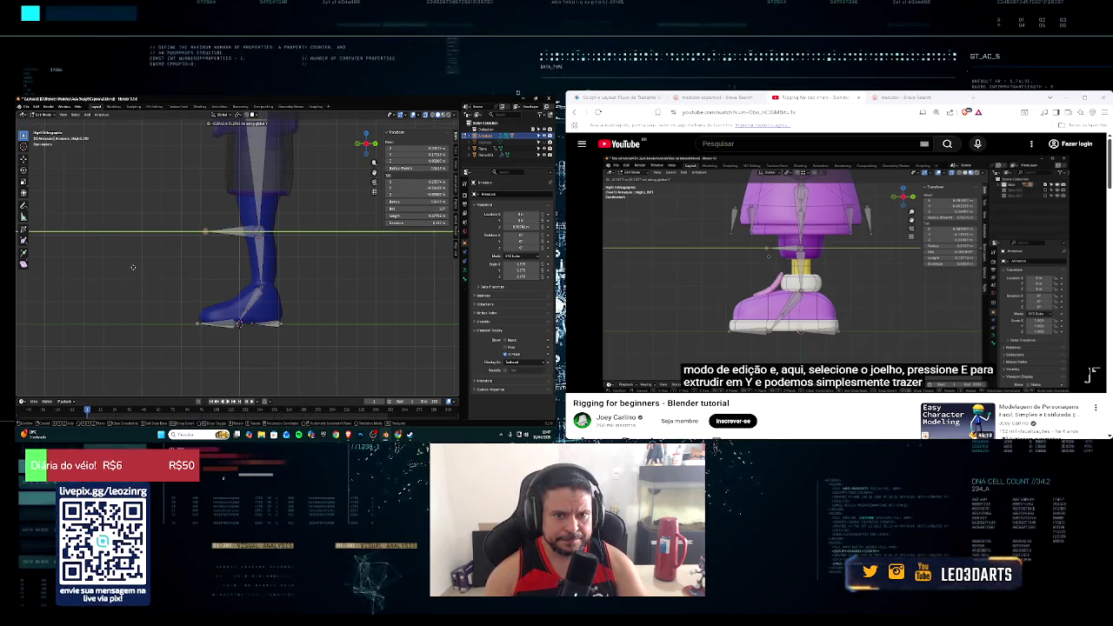
{"action": "left_click", "coordinate": [137, 266]}
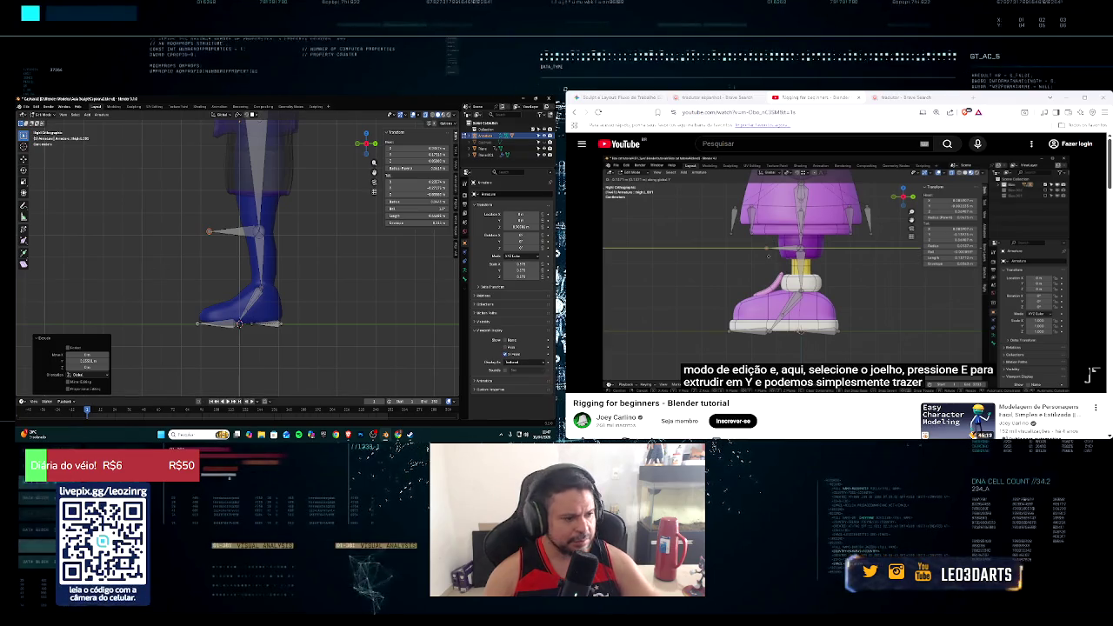
Step: Clear the new bone's parent and move it further forward along Y in front of the knee
{"action": "left_click", "coordinate": [235, 231]}
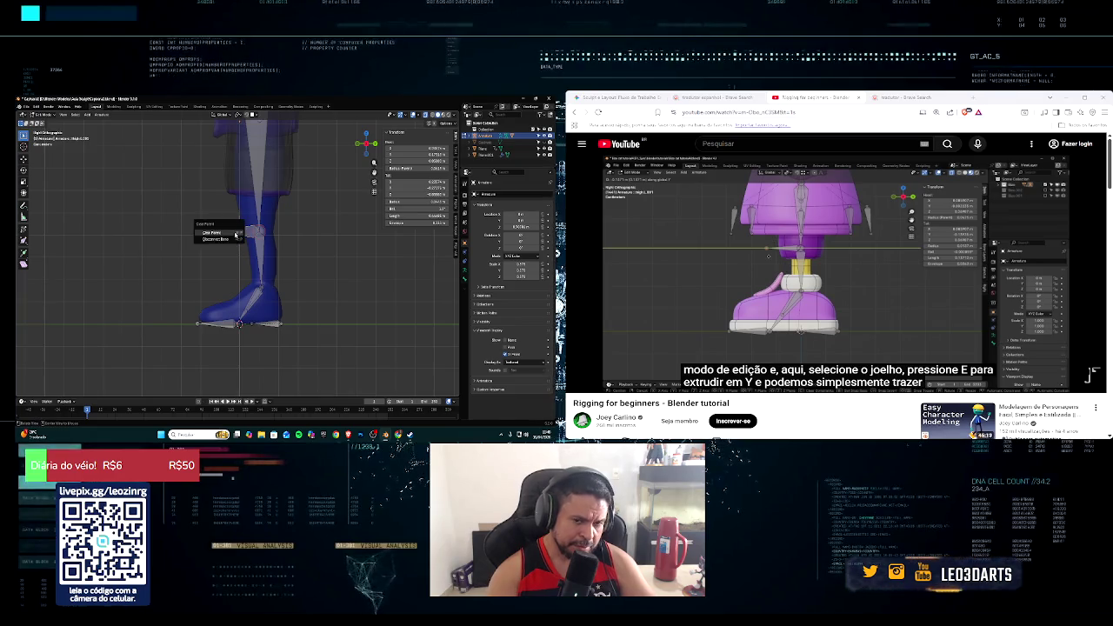
{"action": "left_click", "coordinate": [234, 235]}
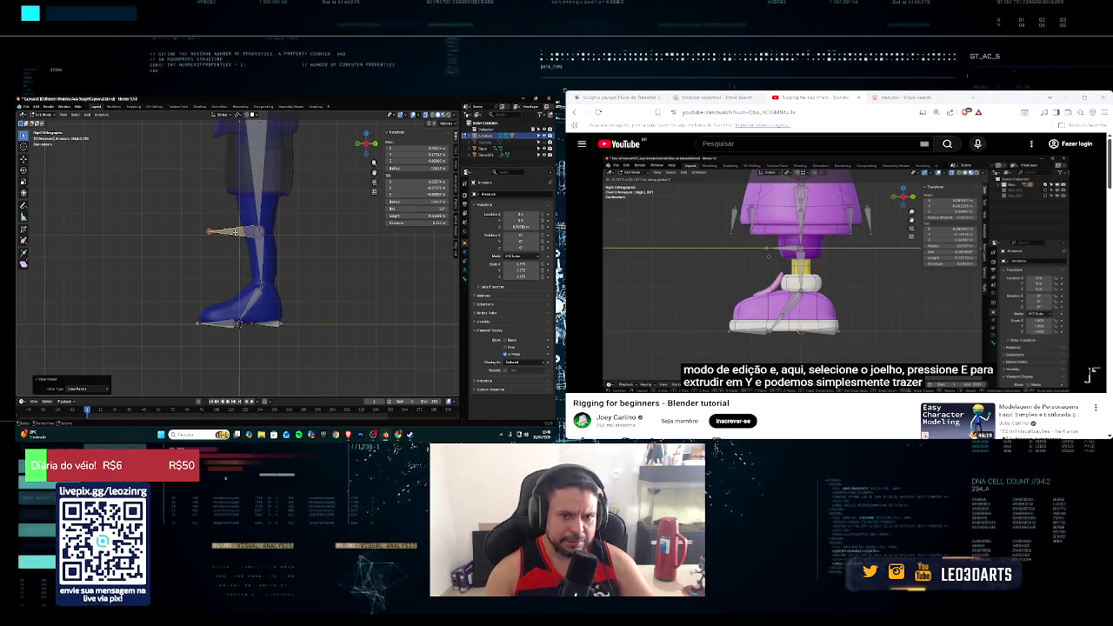
{"action": "key", "text": "g"}
{"action": "key", "text": "y"}
{"action": "left_click", "coordinate": [180, 236]}
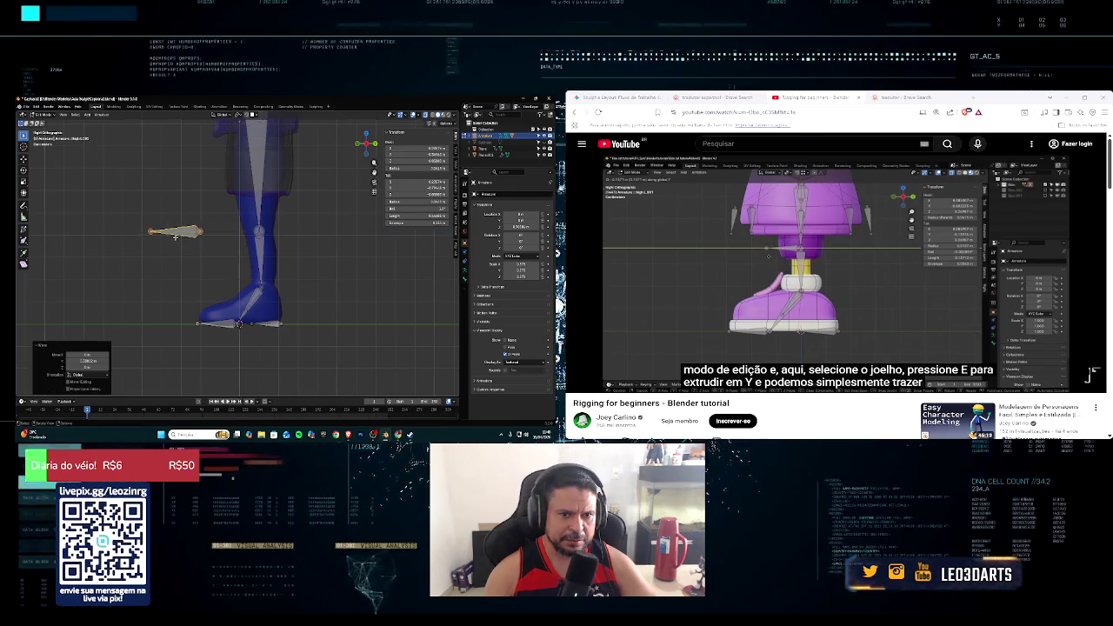
{"action": "left_click", "coordinate": [580, 382]}
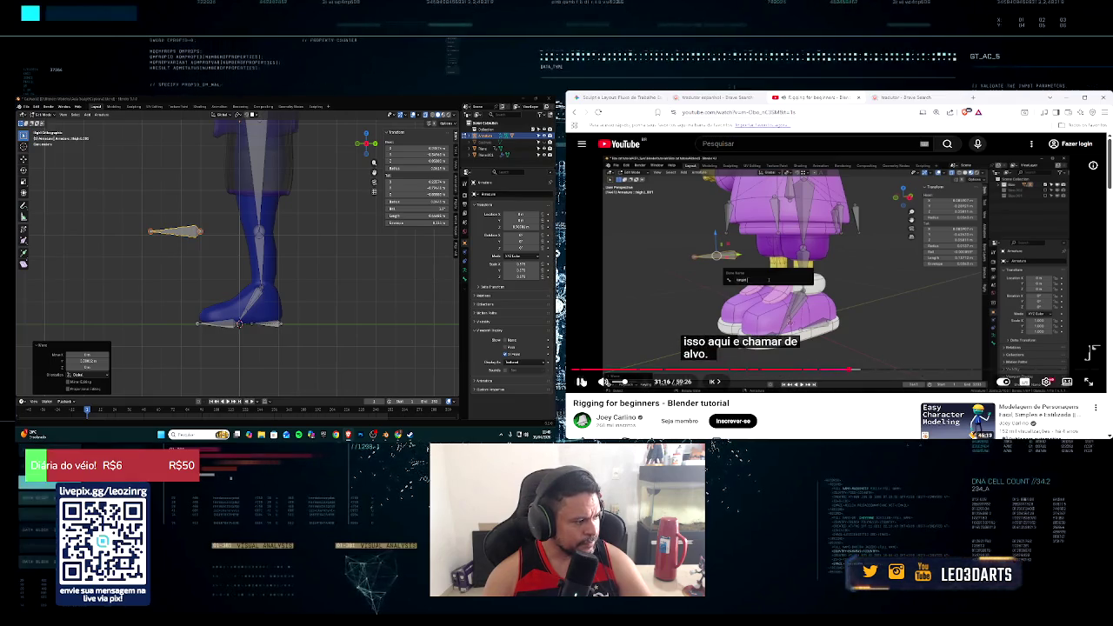
Step: Rename the floating bone in front of the knee to 'target'
{"action": "left_click", "coordinate": [177, 233]}
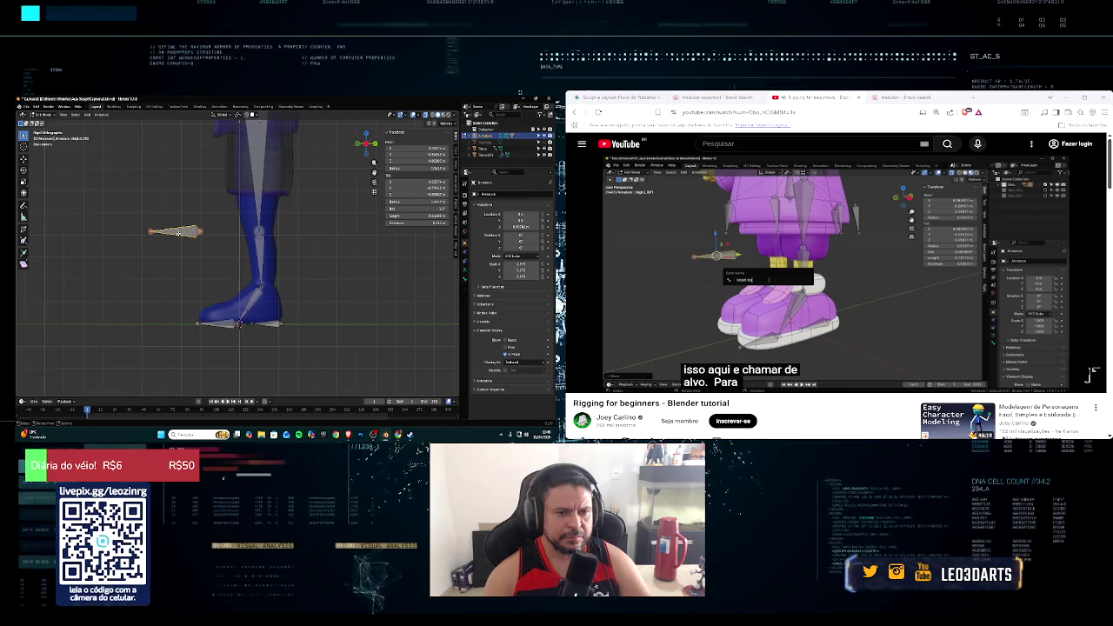
{"action": "key", "text": "F2"}
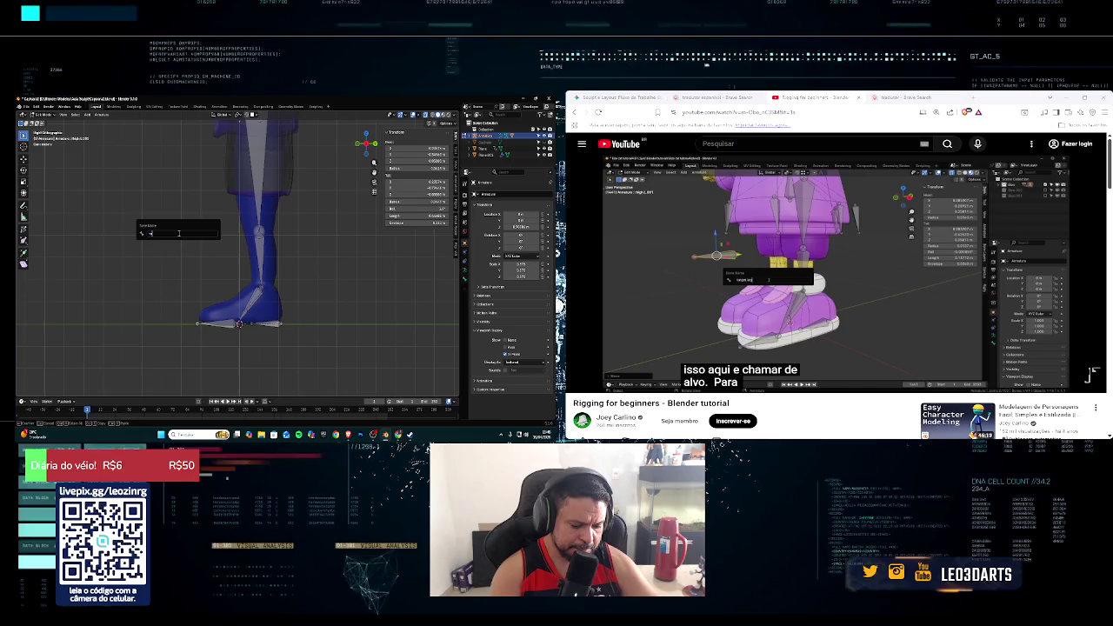
{"action": "type", "text": "target"}
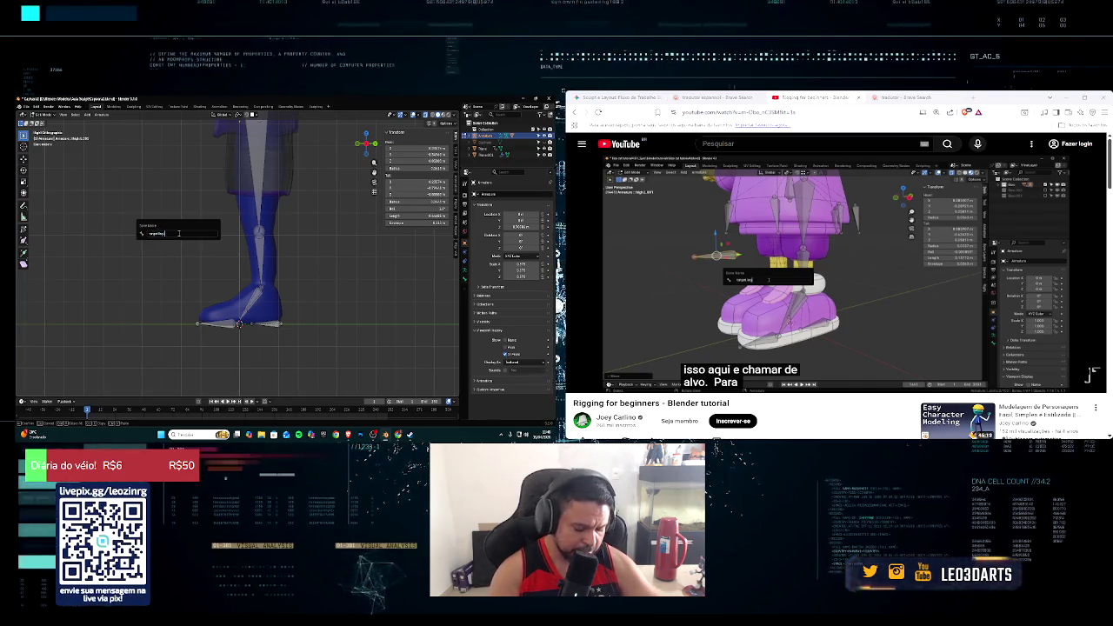
{"action": "key", "text": "Return"}
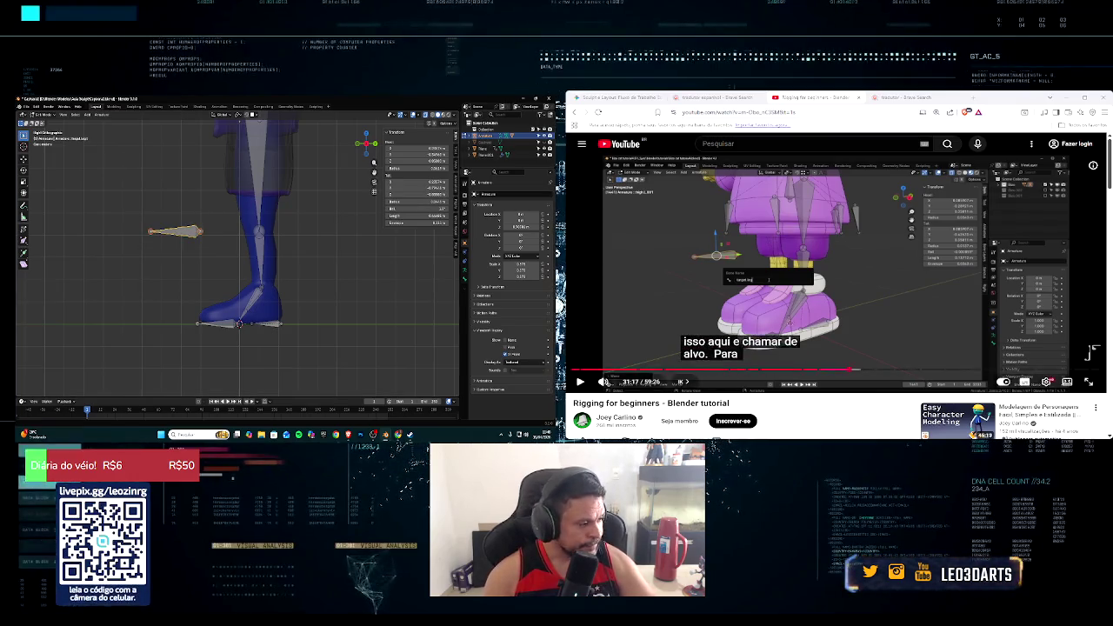
{"action": "left_click", "coordinate": [735, 264]}
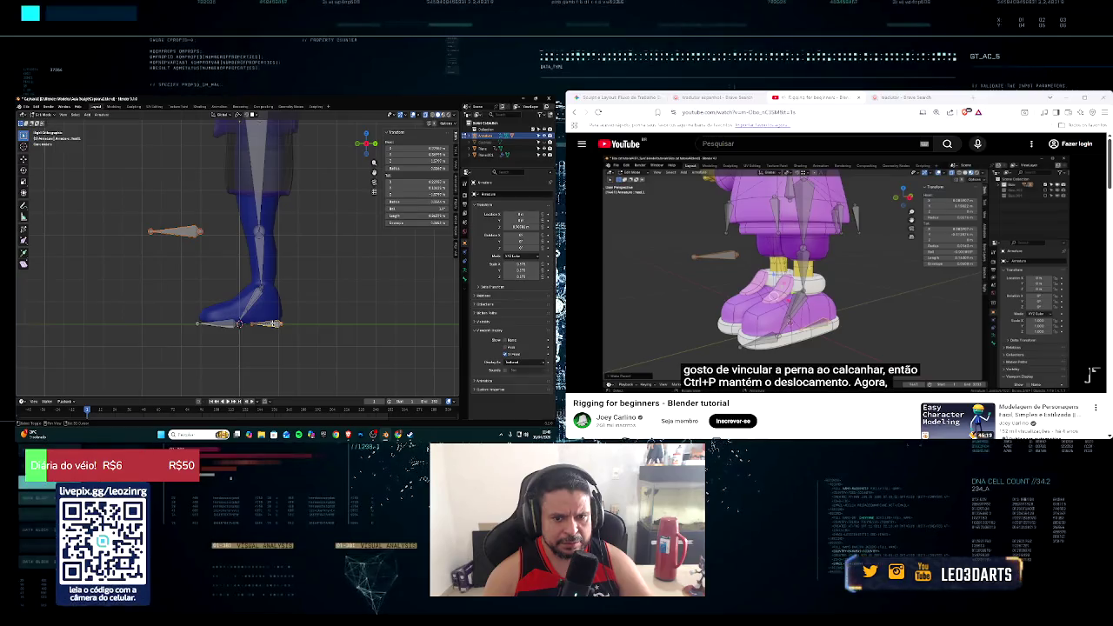
Step: Parent the target bone to the heel bone with Keep Offset
{"action": "key", "text": "ctrl+p"}
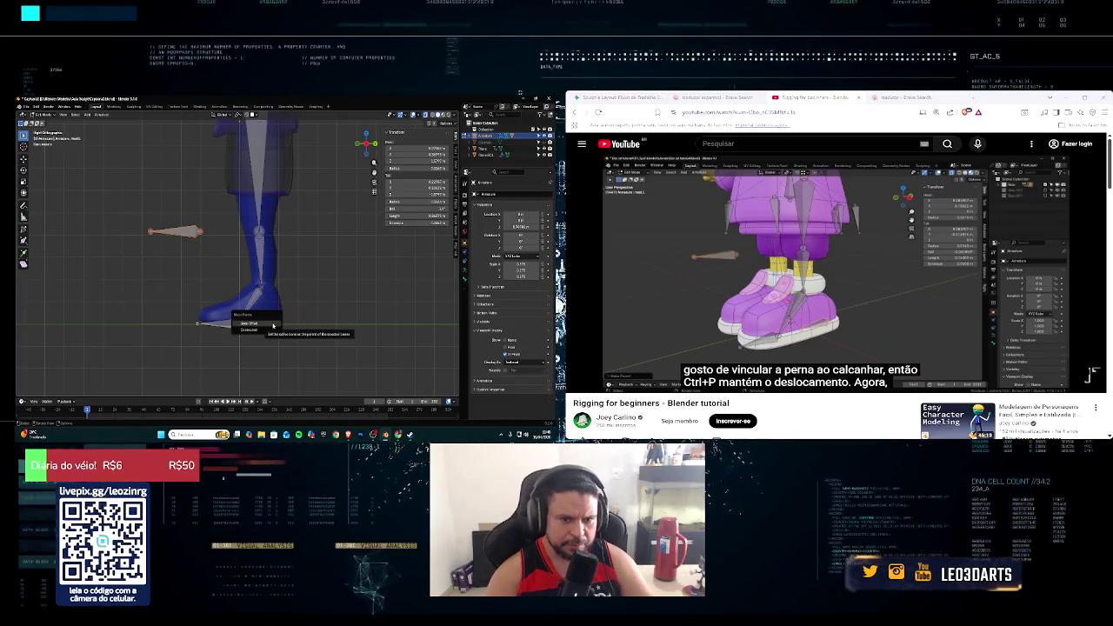
{"action": "left_click", "coordinate": [272, 325]}
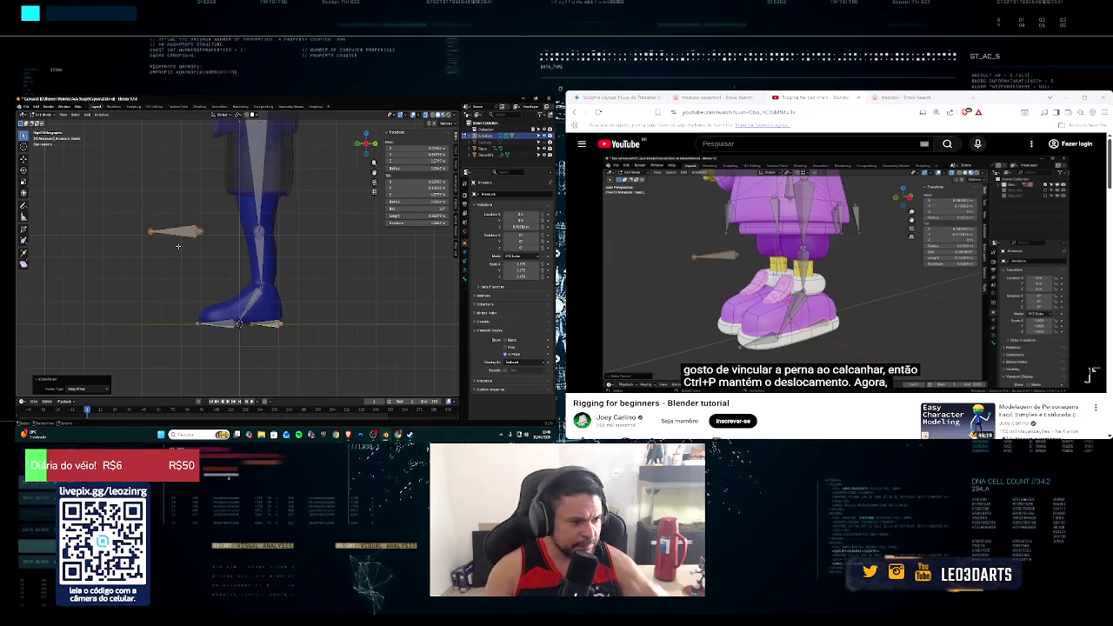
{"action": "left_click", "coordinate": [1092, 351]}
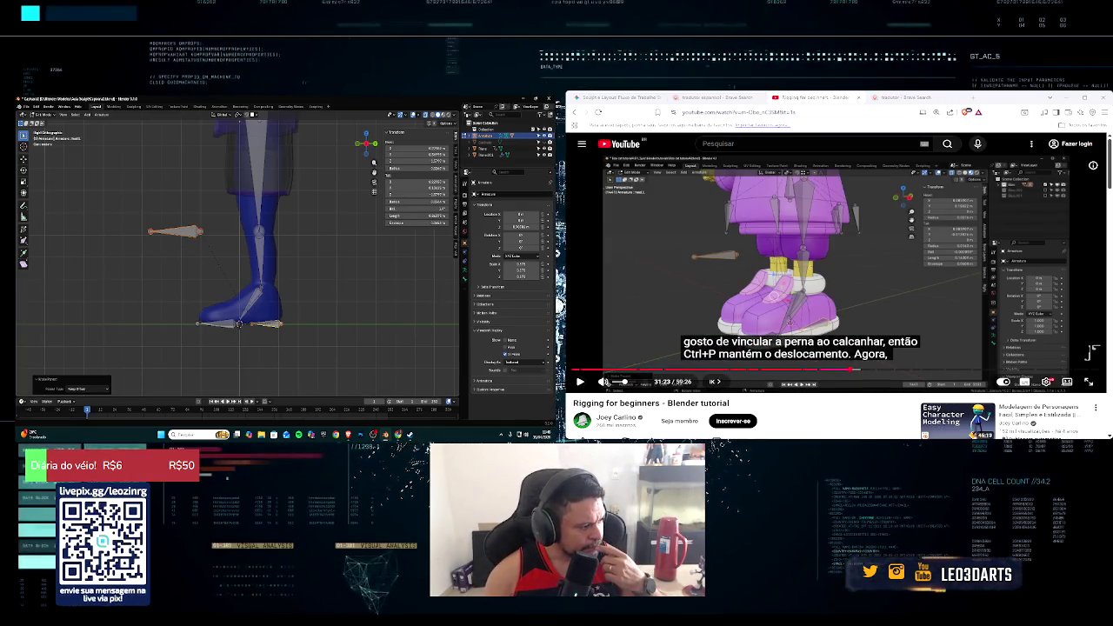
{"action": "left_click", "coordinate": [580, 380]}
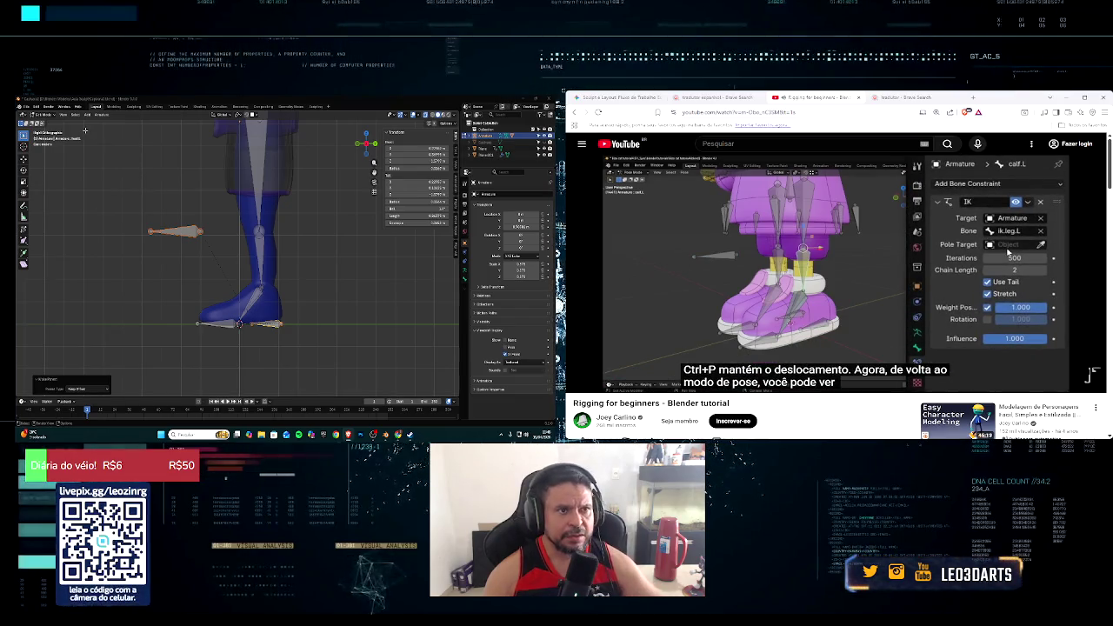
Step: Switch the armature into Pose Mode and orbit to view the legs
{"action": "middle_click_drag", "start_coordinate": [139, 174], "coordinate": [86, 129]}
{"action": "left_click", "coordinate": [47, 115]}
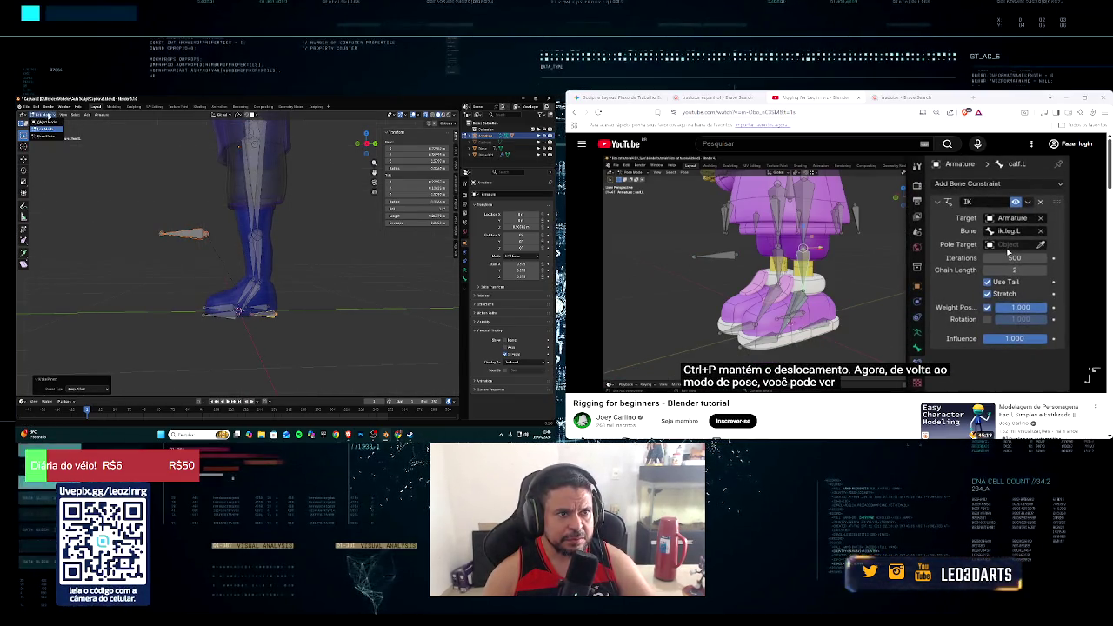
{"action": "left_click", "coordinate": [52, 135]}
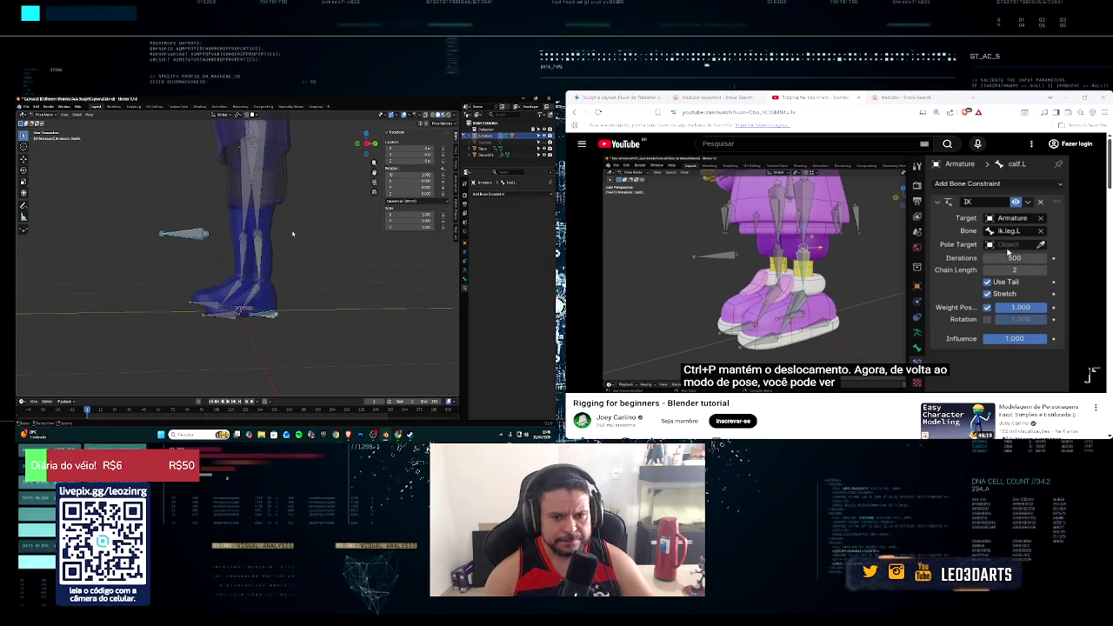
{"action": "mouse_move", "coordinate": [292, 233]}
{"action": "middle_mouse_down"}
{"action": "mouse_move", "coordinate": [291, 261]}
{"action": "mouse_move", "coordinate": [214, 281]}
{"action": "middle_mouse_up"}
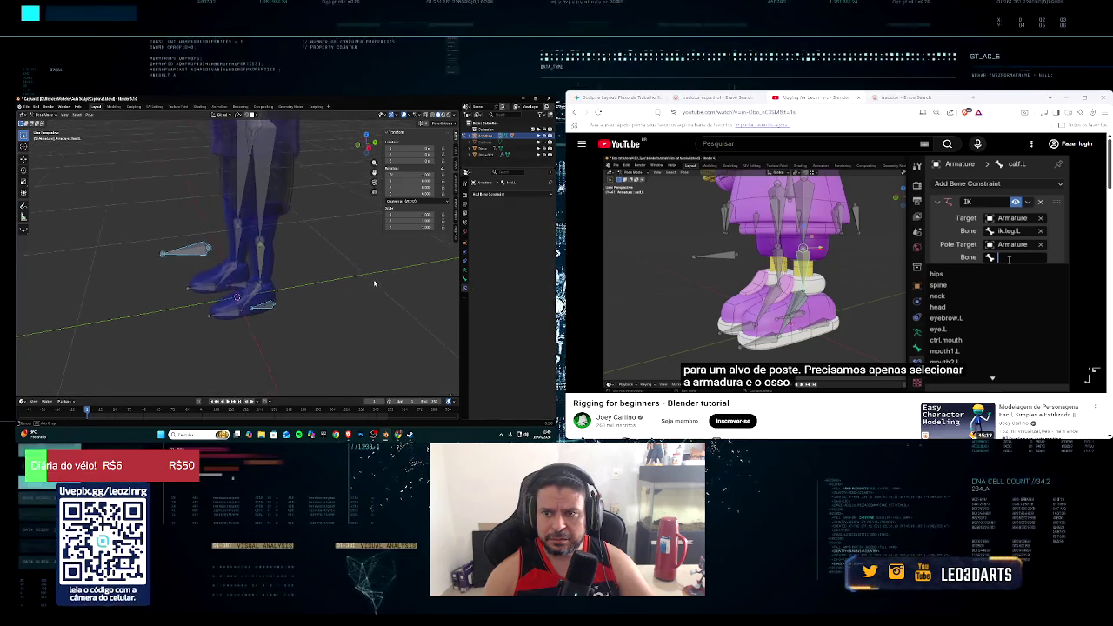
Step: On the calf bone's IK constraint, set Pole Target to Armature with bone 'target'
{"action": "middle_click_drag", "start_coordinate": [387, 287], "coordinate": [377, 275]}
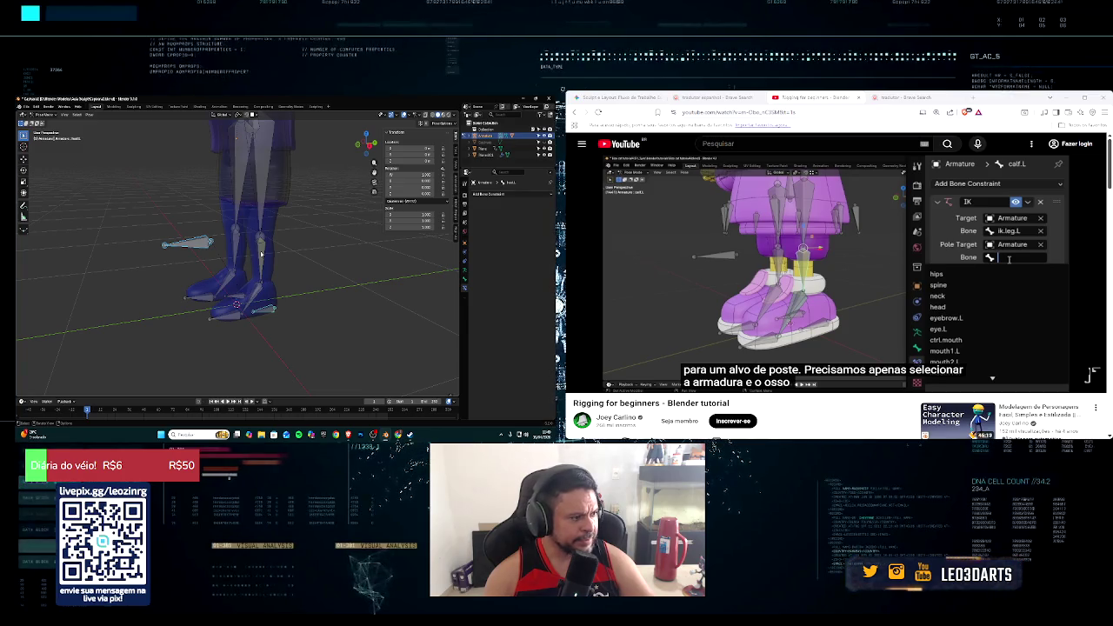
{"action": "left_click", "coordinate": [261, 254]}
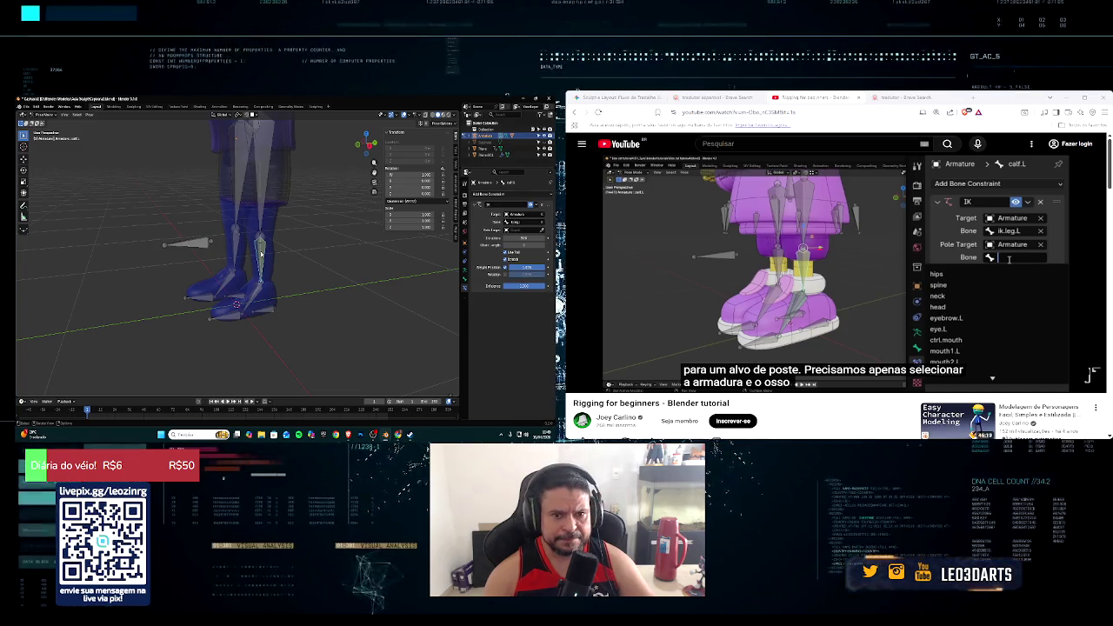
{"action": "left_click", "coordinate": [518, 230]}
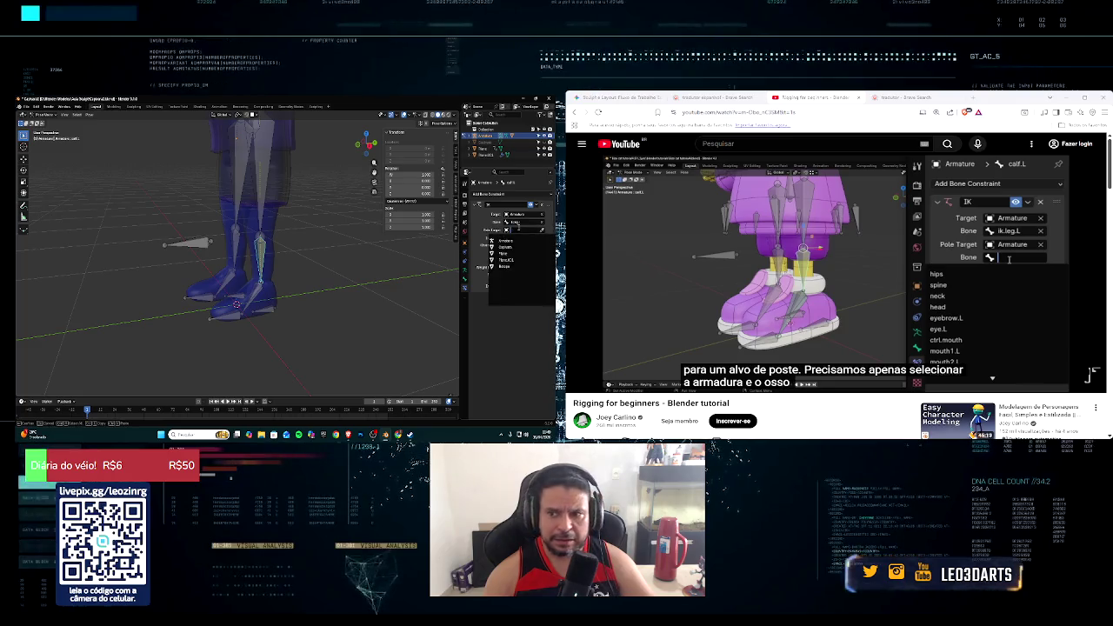
{"action": "left_click", "coordinate": [495, 241]}
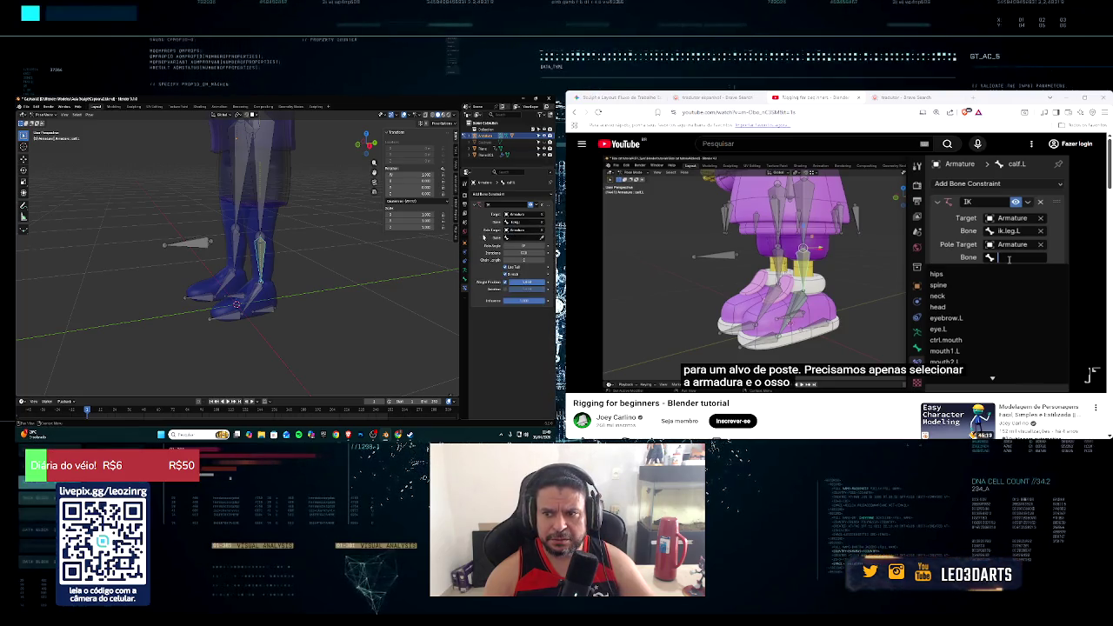
{"action": "left_click", "coordinate": [513, 237]}
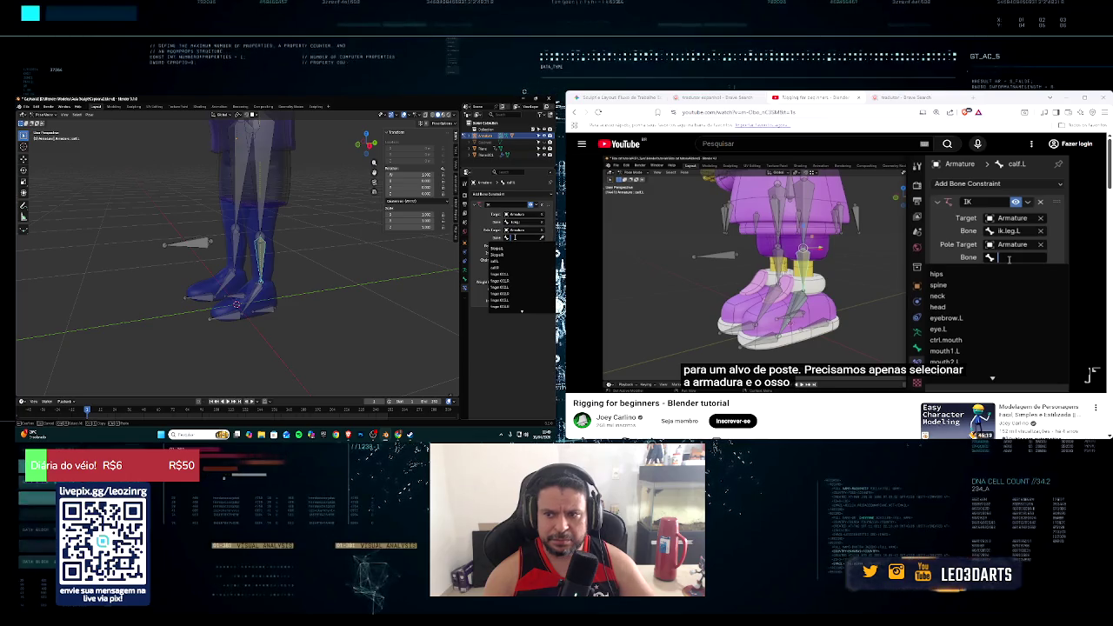
{"action": "left_click", "coordinate": [504, 280]}
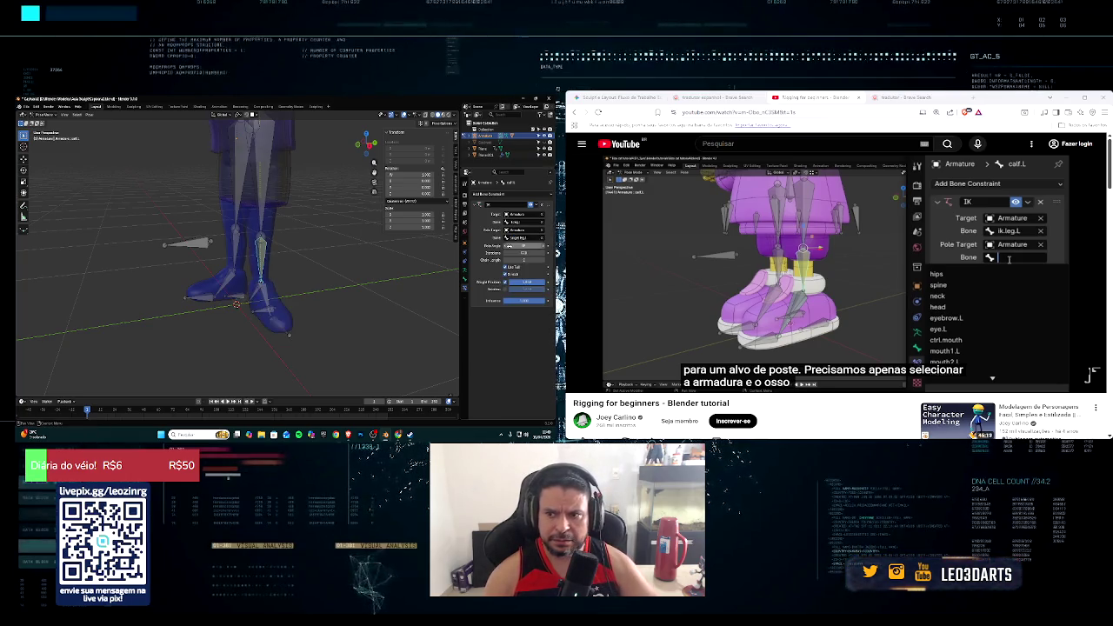
{"action": "middle_click_drag", "start_coordinate": [297, 288], "coordinate": [318, 293]}
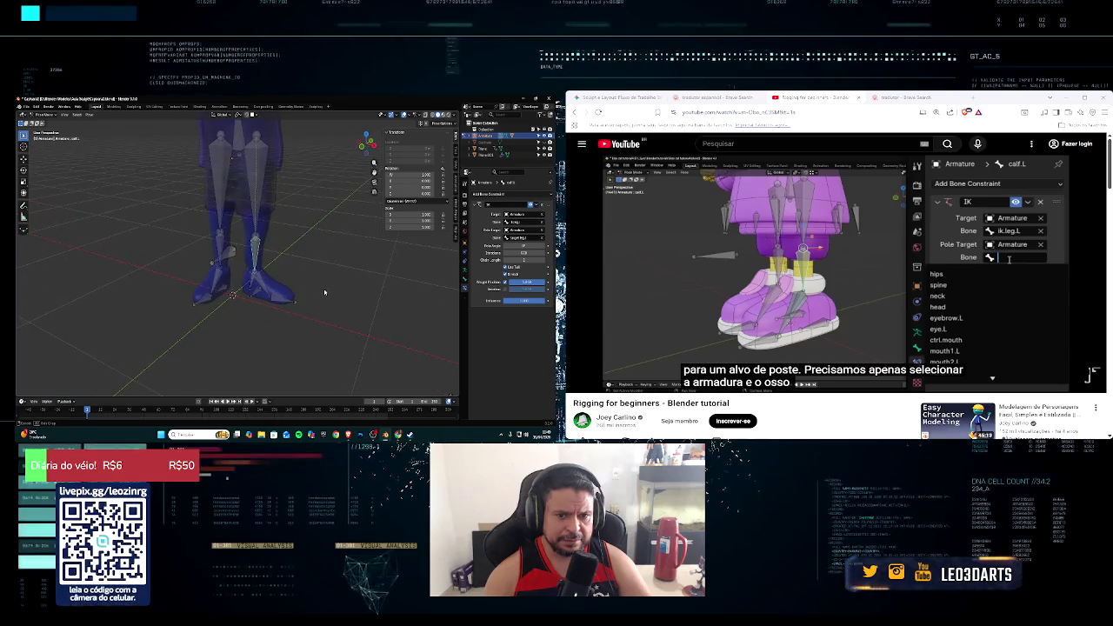